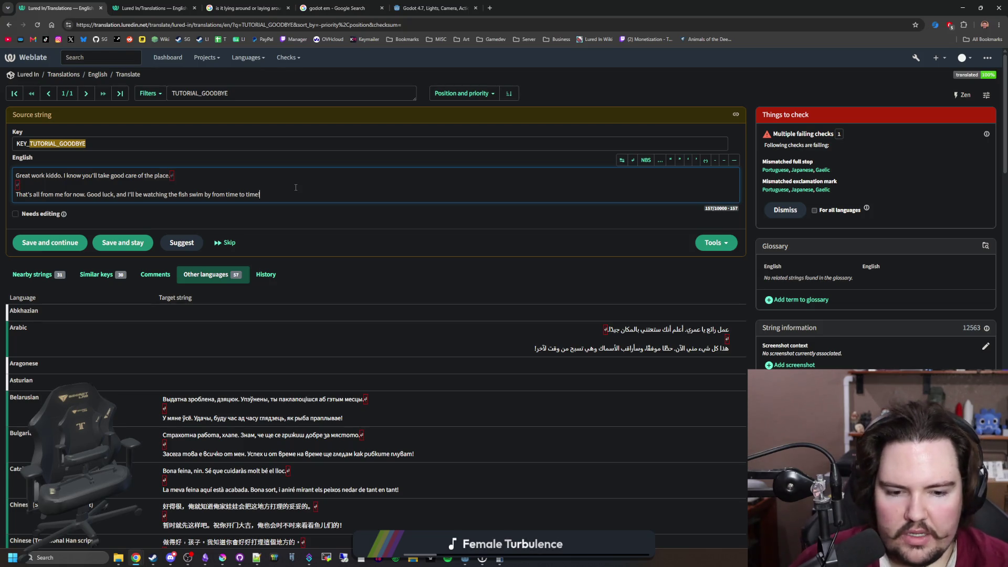
Return to editing the English source text, with the cursor right after the first sentence.
{"action": "left_click", "coordinate": [366, 276]}
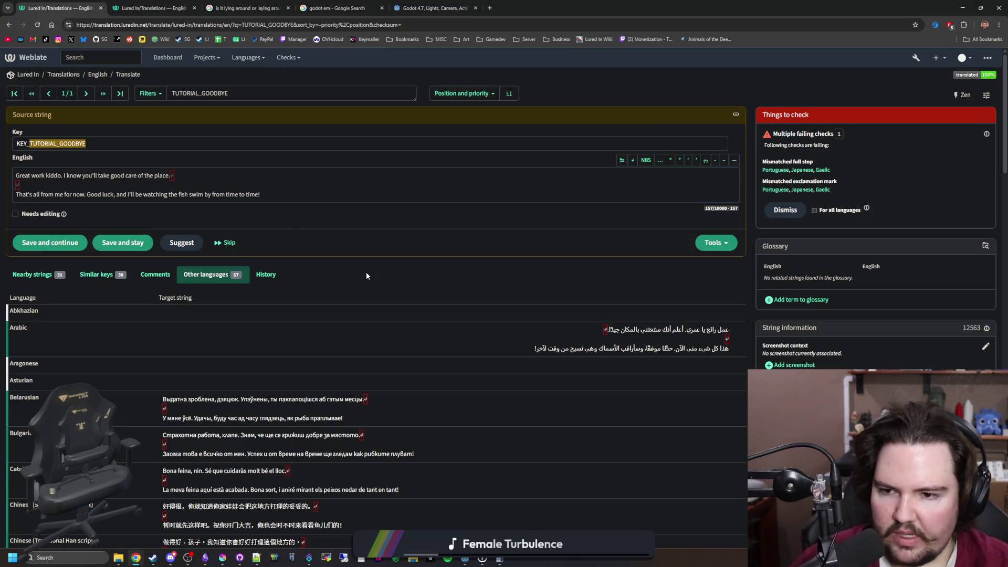
{"action": "left_click", "coordinate": [198, 182]}
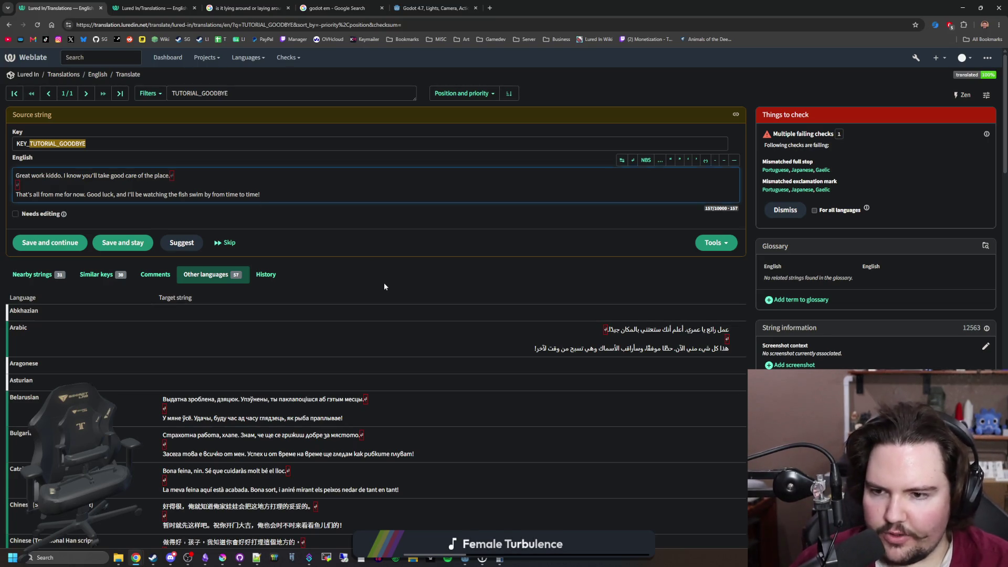
{"action": "left_click", "coordinate": [441, 285]}
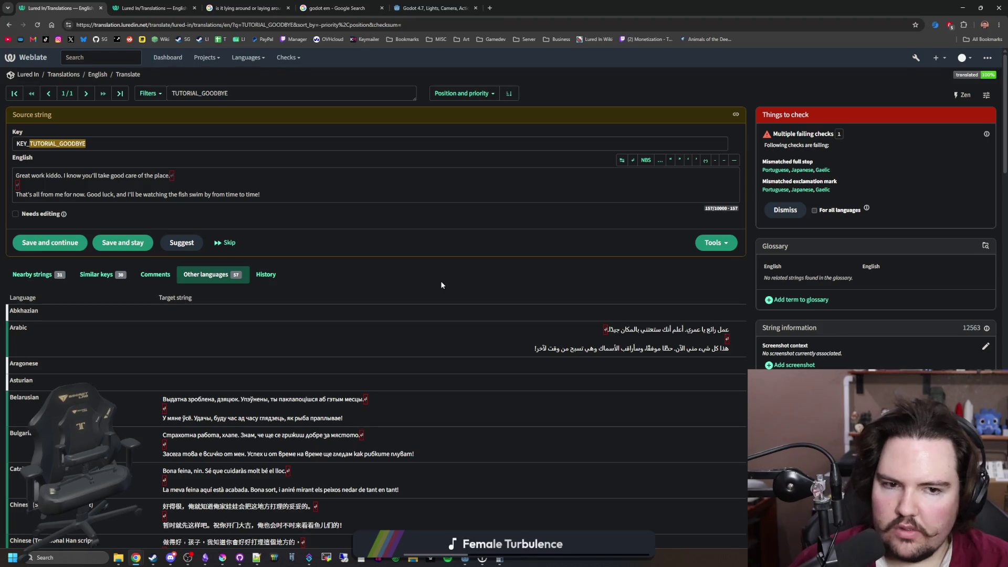
{"action": "left_click", "coordinate": [271, 186]}
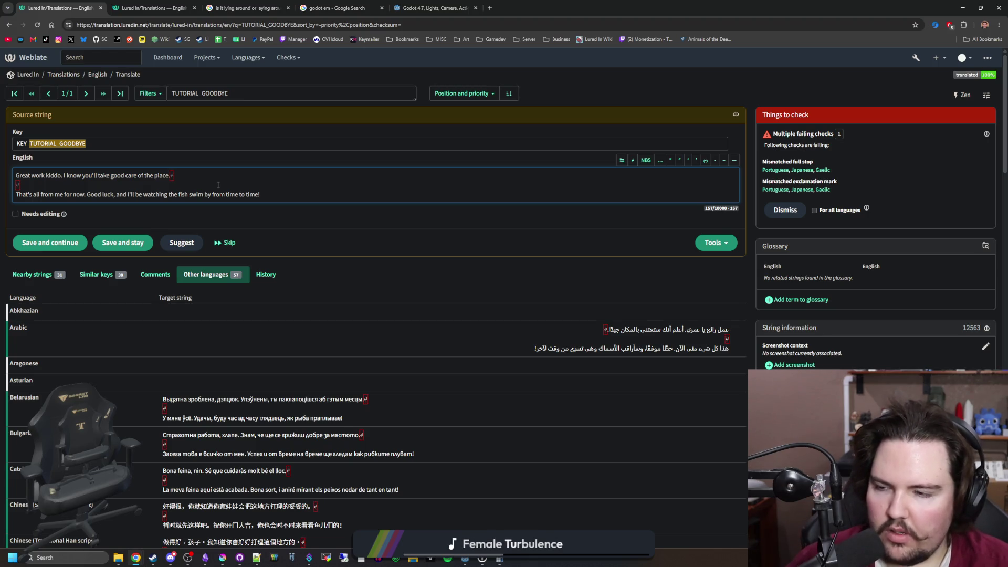
{"action": "left_click", "coordinate": [225, 178]}
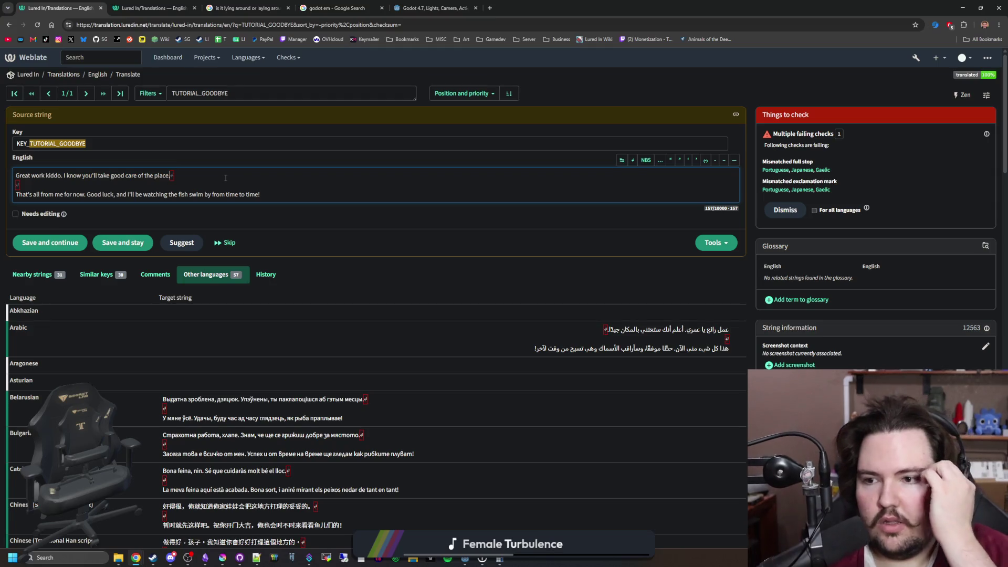
Add 'I hope you can bring this place back to it's former glory!' after 'place.'.
{"action": "type", "text": " I hope"}
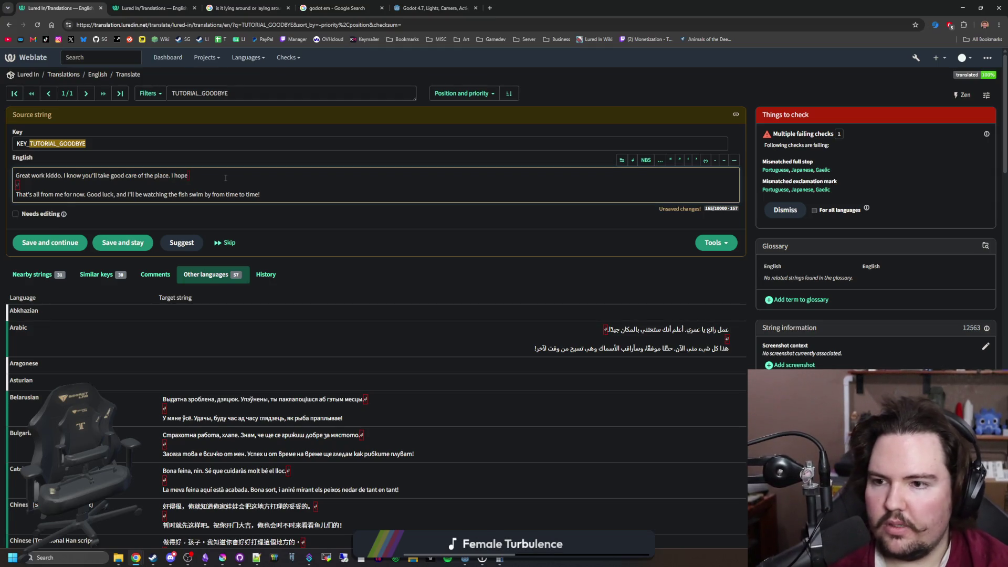
{"action": "type", "text": " you can"}
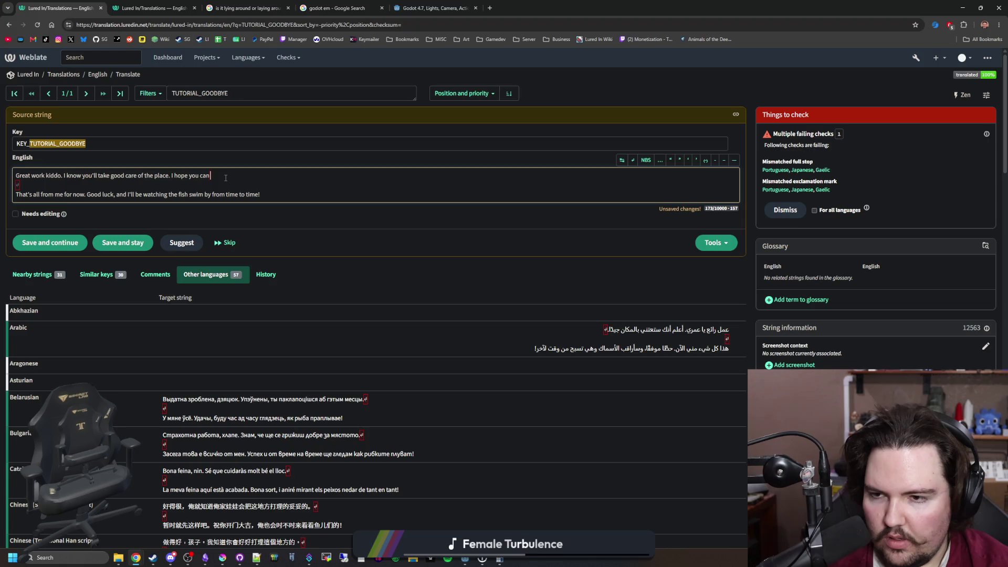
{"action": "key", "text": "BackSpace"}
{"action": "key", "text": "BackSpace"}
{"action": "key", "text": "BackSpace"}
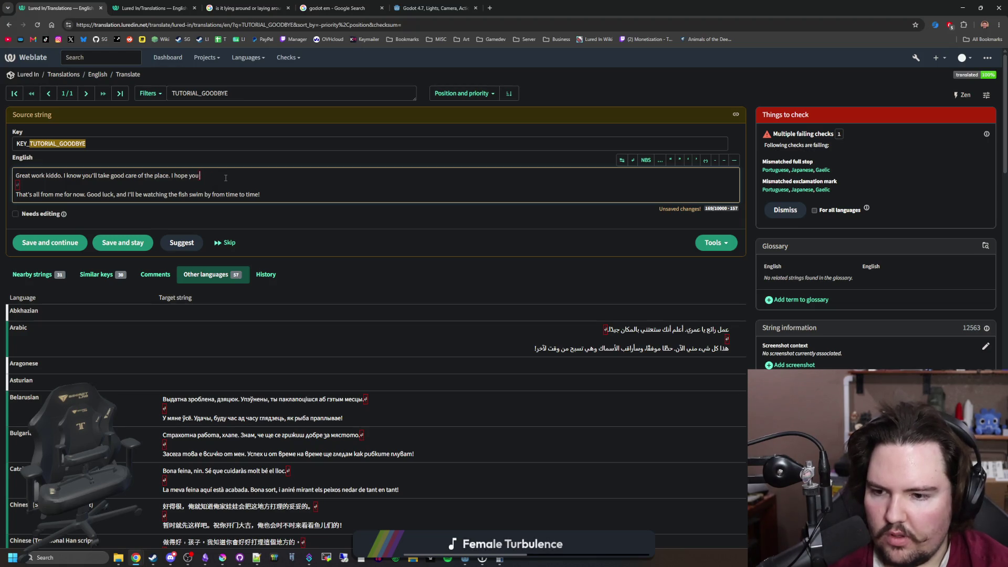
{"action": "key", "text": "BackSpace"}
{"action": "key", "text": "BackSpace"}
{"action": "key", "text": "BackSpace"}
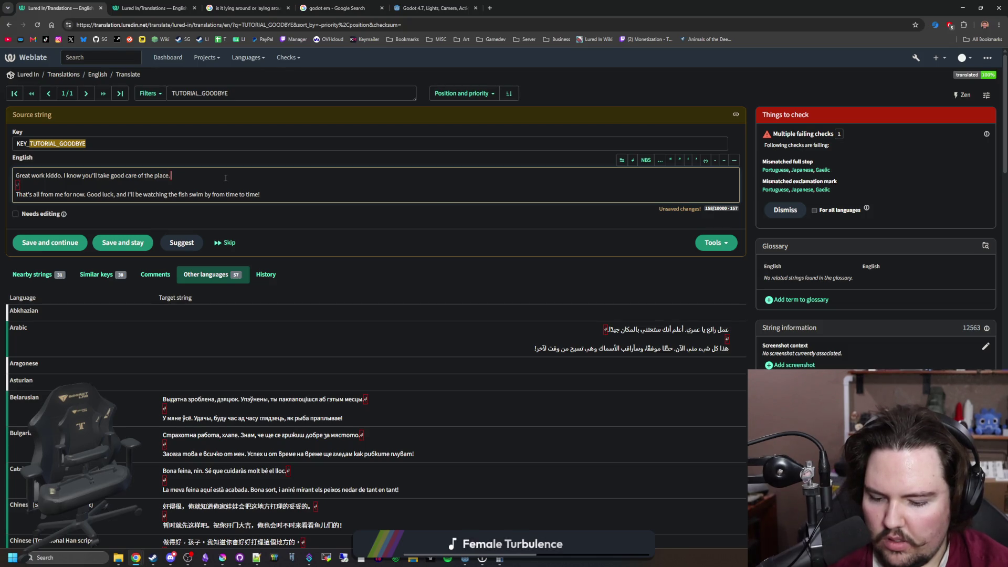
{"action": "type", "text": "I hope you can"}
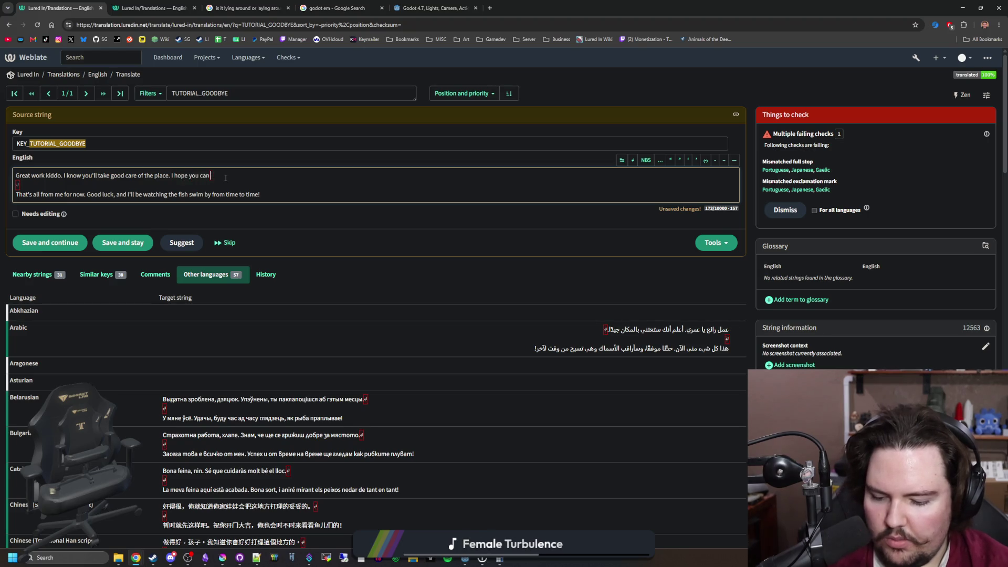
{"action": "type", "text": " bring this pla"}
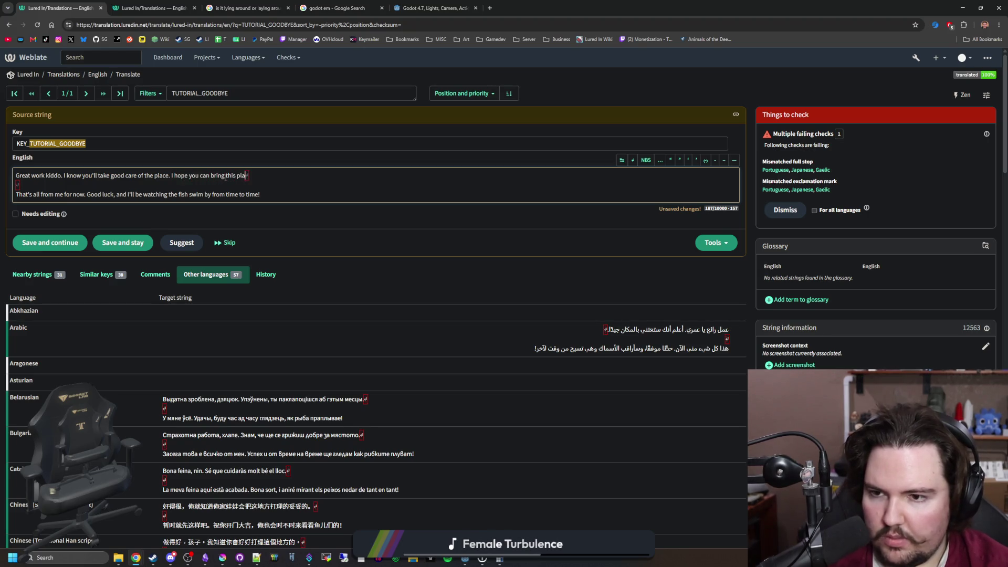
{"action": "type", "text": "ce back to its"}
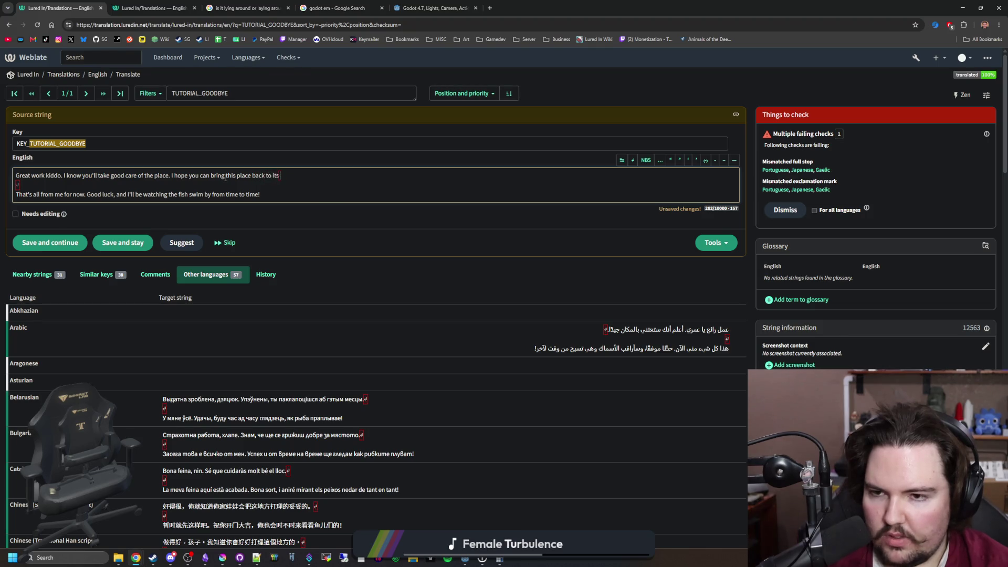
{"action": "key", "text": "BackSpace"}
{"action": "key", "text": "BackSpace"}
{"action": "type", "text": "'s former glory"}
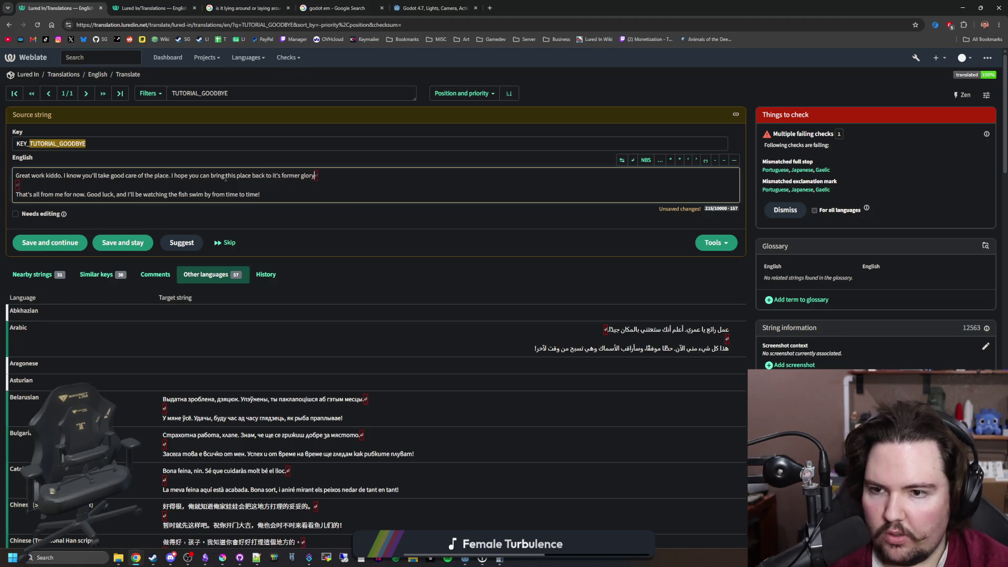
{"action": "type", "text": "!"}
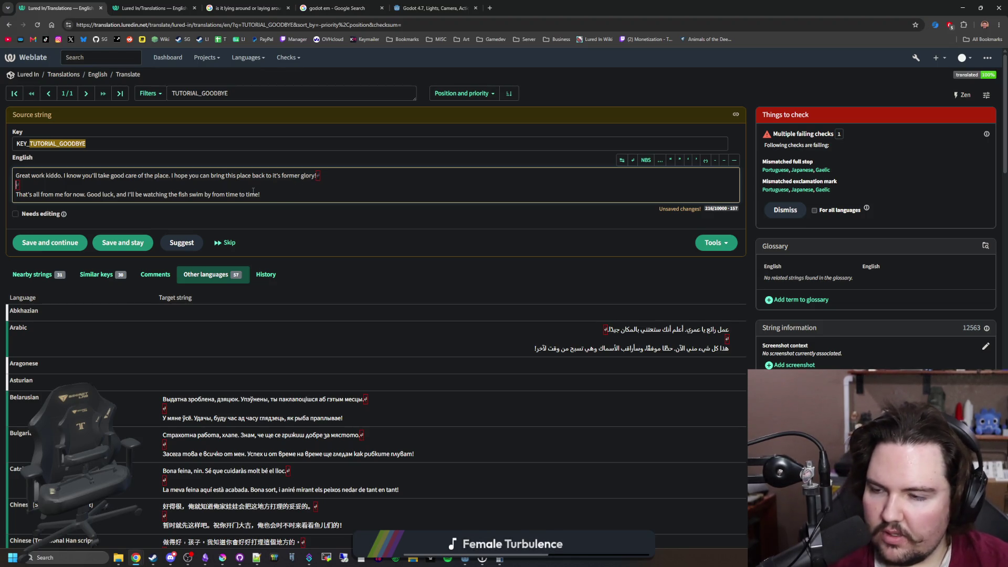
{"action": "left_click", "coordinate": [167, 180]}
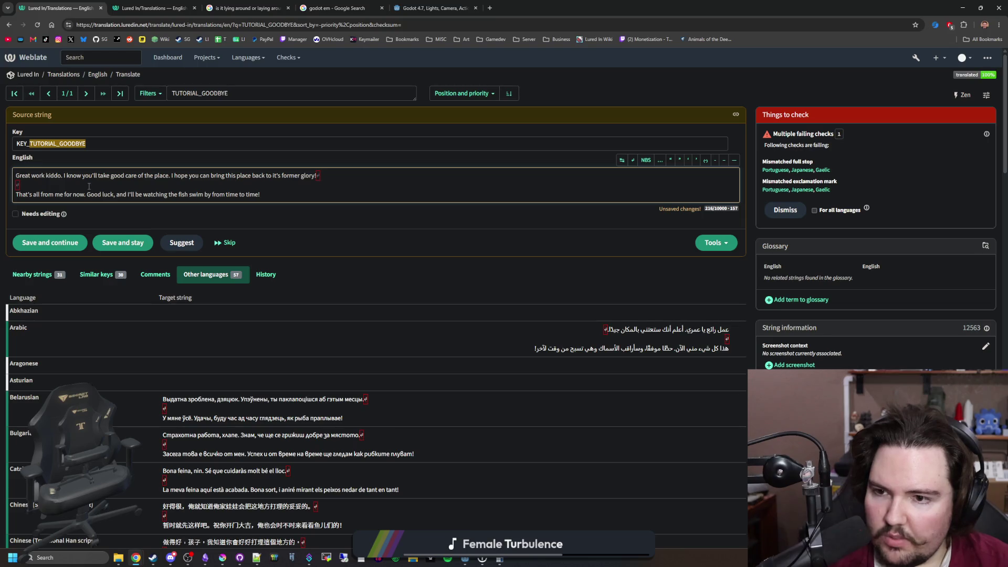
Replace 'this place' with 'it' so the sentence reads 'bring it back to it's former glory!'.
{"action": "double_click", "coordinate": [244, 176]}
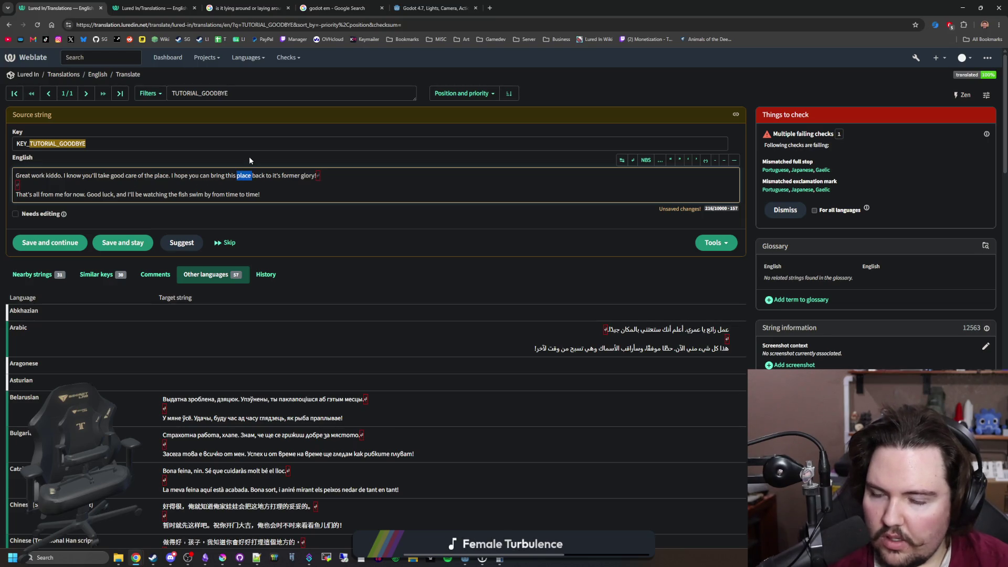
{"action": "key", "text": "BackSpace"}
{"action": "key", "text": "BackSpace"}
{"action": "key", "text": "BackSpace"}
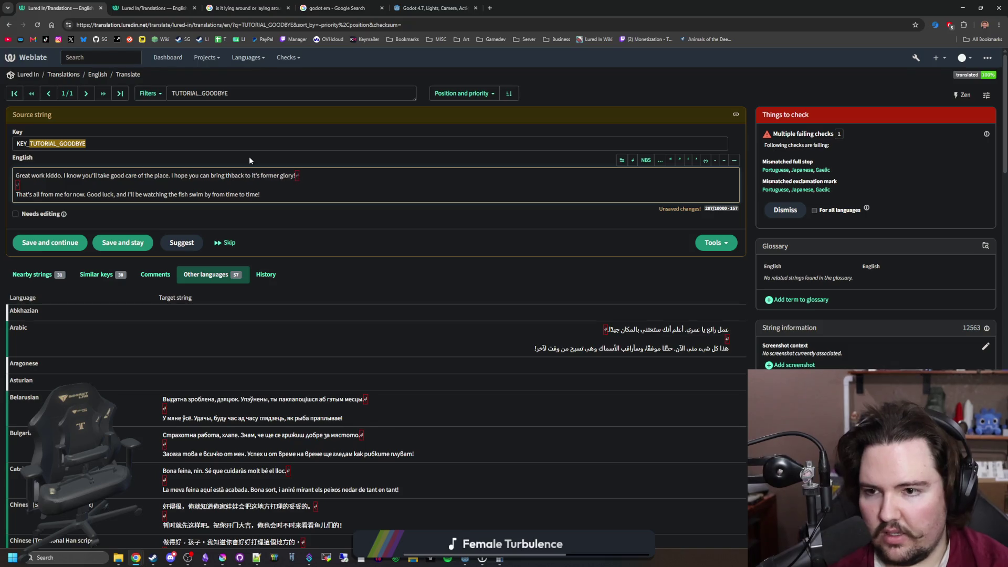
{"action": "type", "text": "it"}
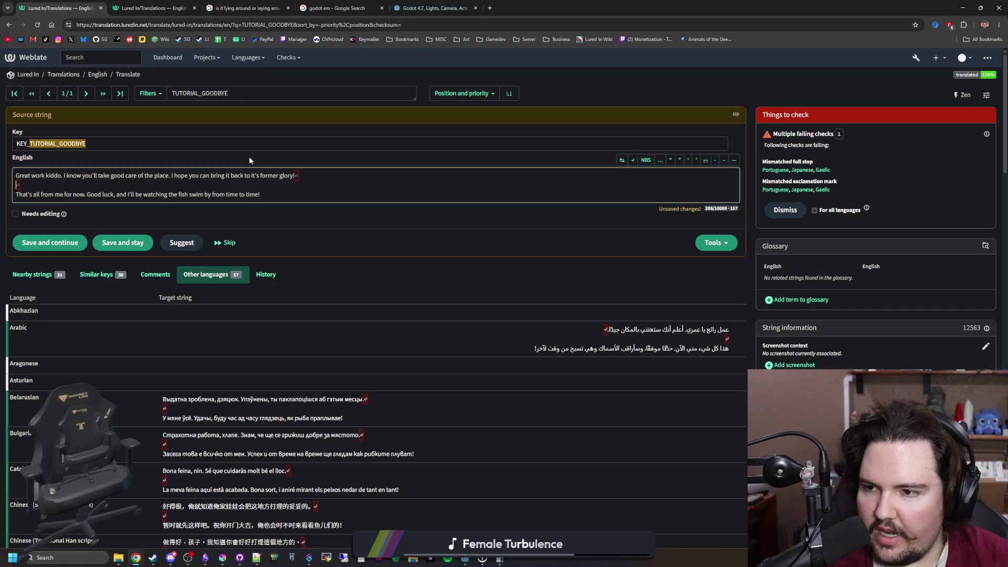
{"action": "left_click", "coordinate": [291, 199]}
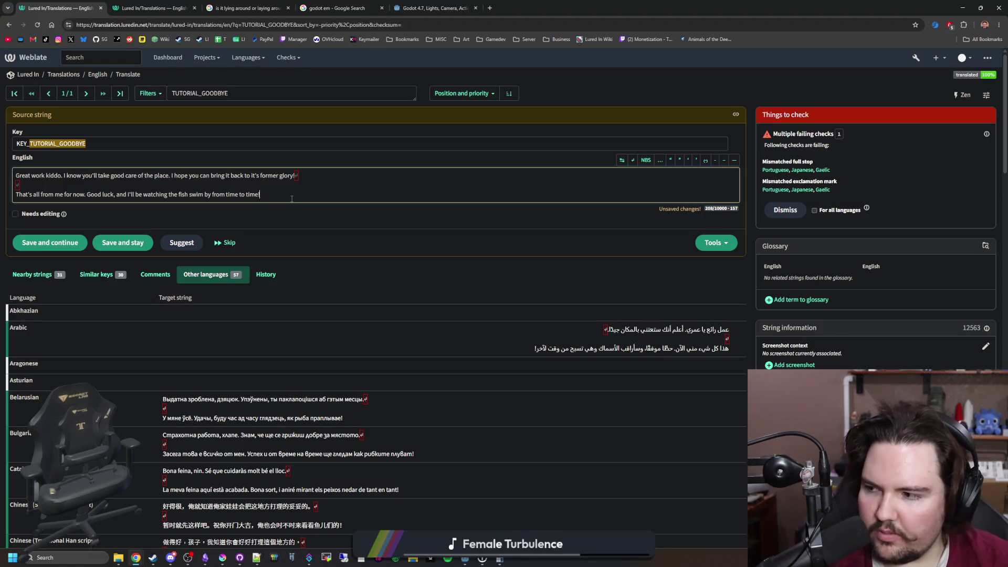
{"action": "left_click", "coordinate": [125, 245]}
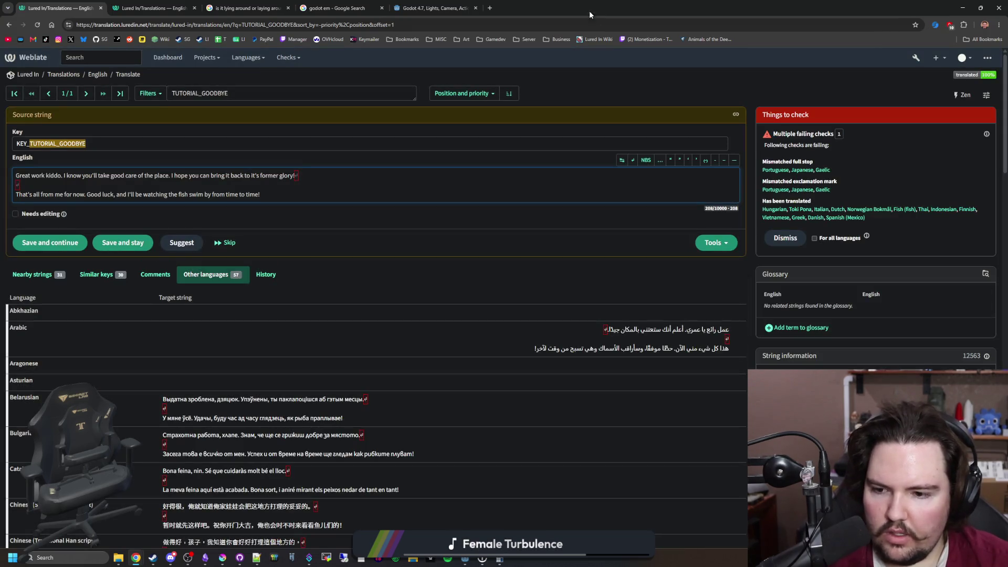
{"action": "scroll", "coordinate": [219, 382], "scroll_direction": "down", "scroll_amount": 15}
{"action": "scroll", "coordinate": [218, 382], "scroll_direction": "down", "scroll_amount": 10}
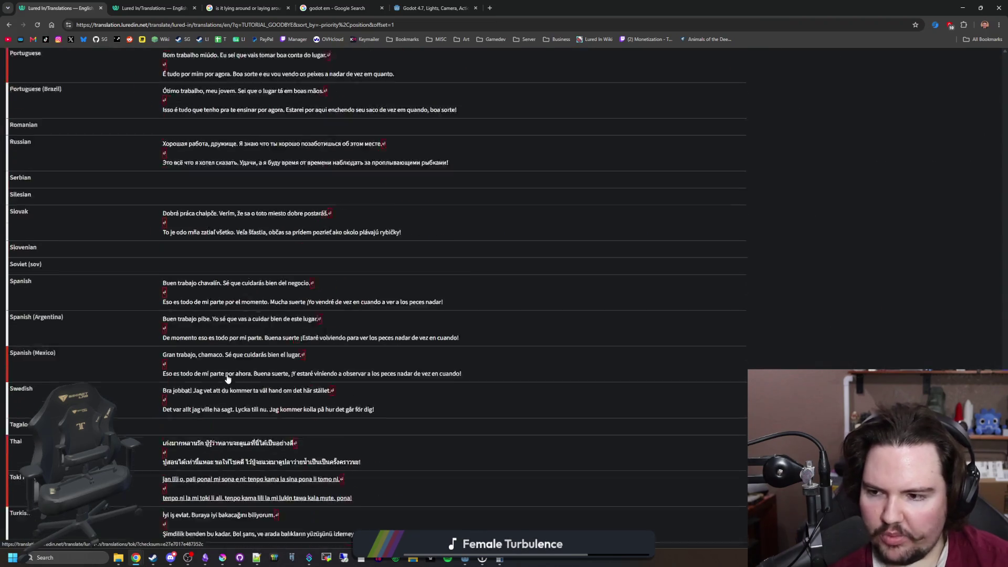
{"action": "scroll", "coordinate": [223, 380], "scroll_direction": "up", "scroll_amount": 20}
{"action": "scroll", "coordinate": [227, 378], "scroll_direction": "down", "scroll_amount": 8}
{"action": "scroll", "coordinate": [227, 378], "scroll_direction": "down", "scroll_amount": 15}
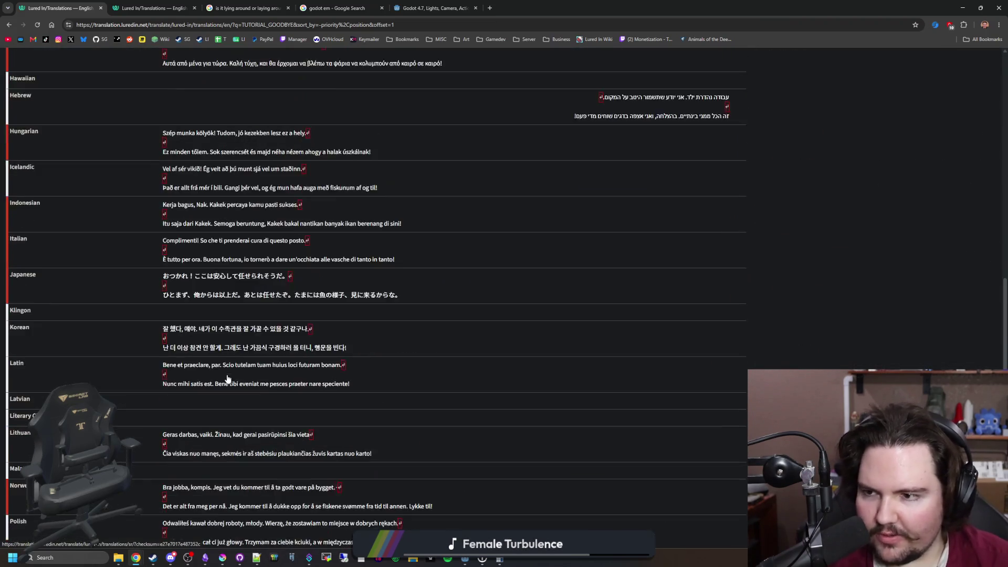
{"action": "scroll", "coordinate": [227, 379], "scroll_direction": "up", "scroll_amount": 15}
{"action": "scroll", "coordinate": [227, 378], "scroll_direction": "down", "scroll_amount": 10}
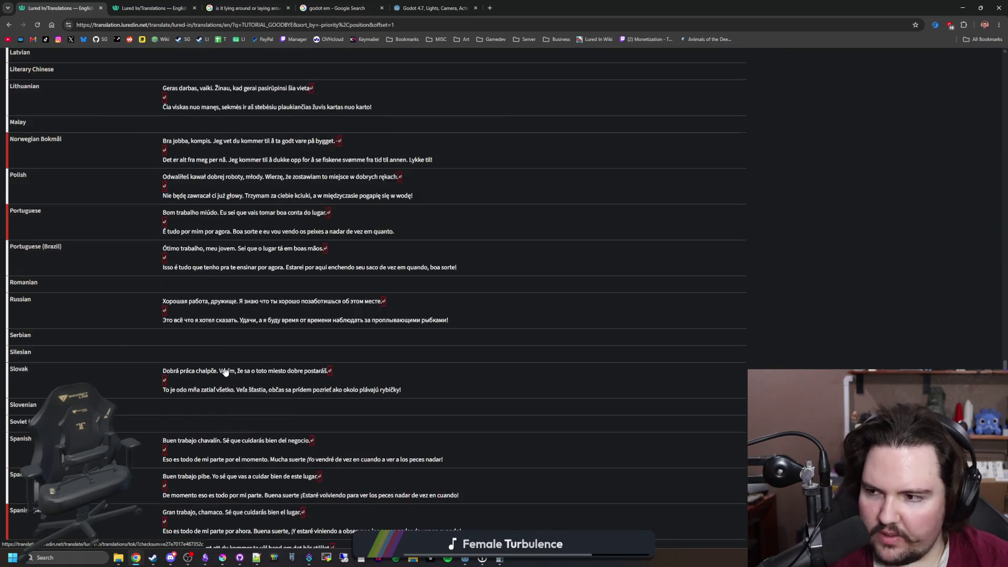
{"action": "scroll", "coordinate": [228, 378], "scroll_direction": "up", "scroll_amount": 20}
Glance at Godot, then restore and re-maximize the Weblate browser window and leave the source field.
{"action": "key", "text": "alt+Tab"}
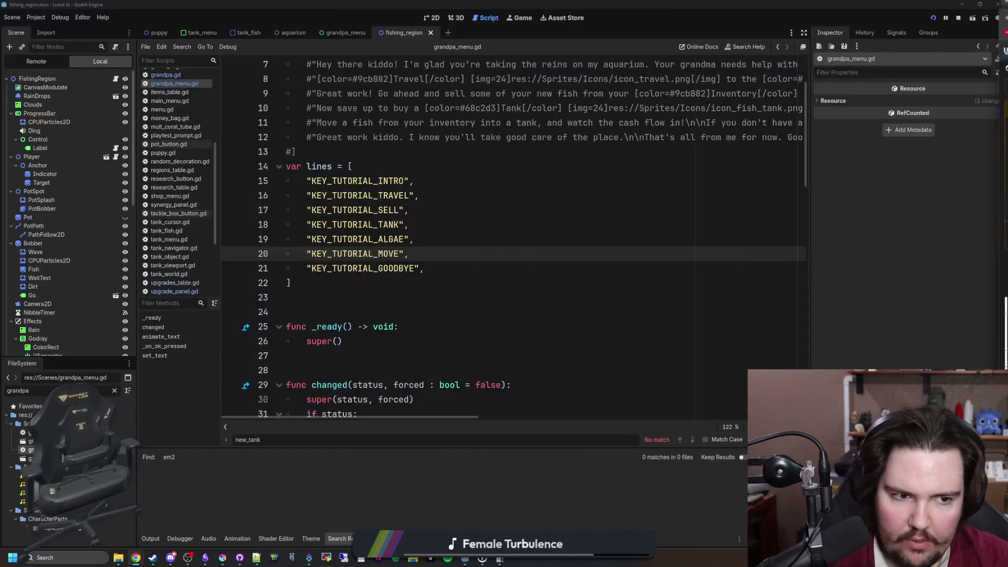
{"action": "left_click", "coordinate": [411, 283]}
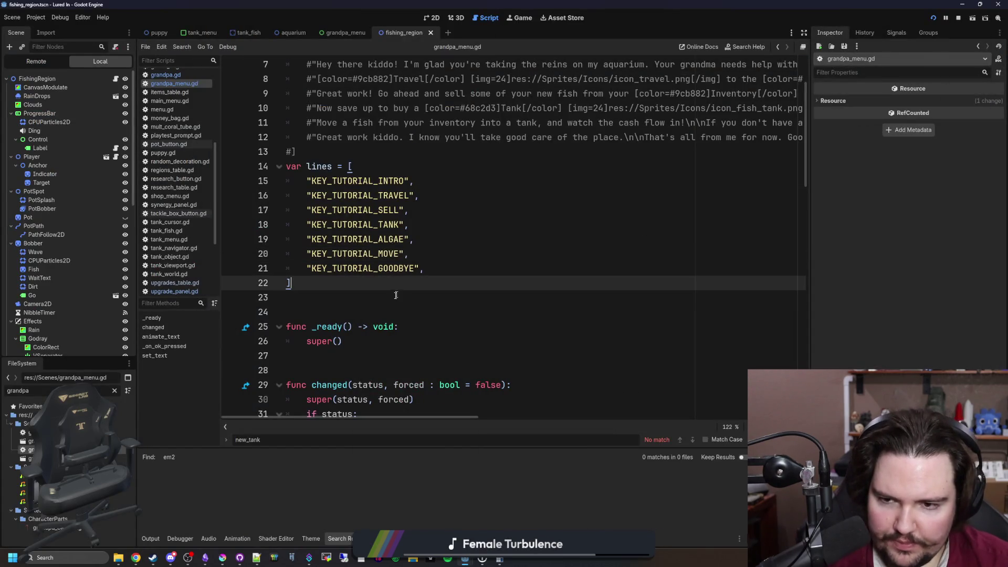
{"action": "key", "text": "alt+Tab"}
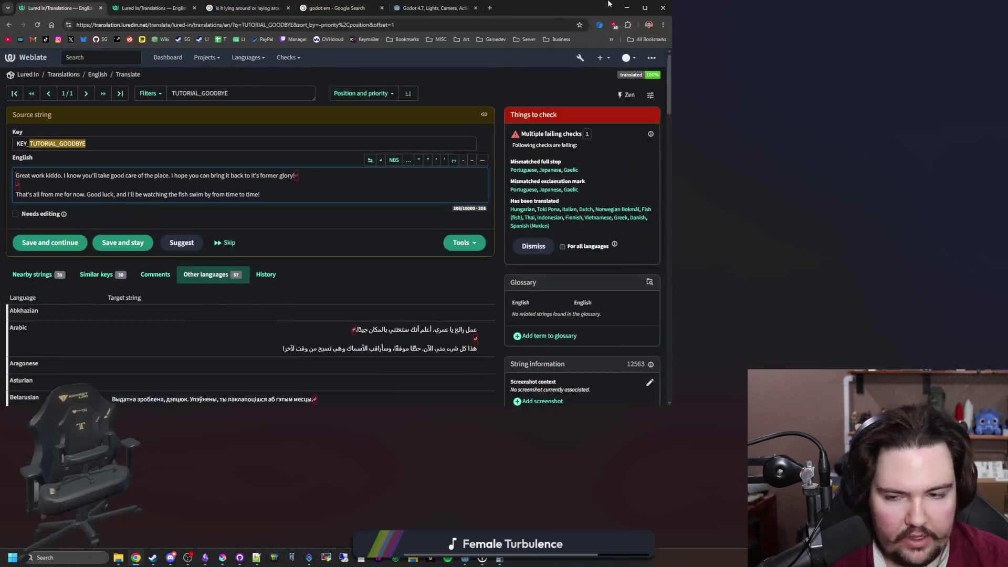
{"action": "mouse_move", "coordinate": [525, 8]}
{"action": "left_mouse_down"}
{"action": "mouse_move", "coordinate": [616, 309]}
{"action": "mouse_move", "coordinate": [619, 408]}
{"action": "mouse_move", "coordinate": [525, 128]}
{"action": "left_mouse_up"}
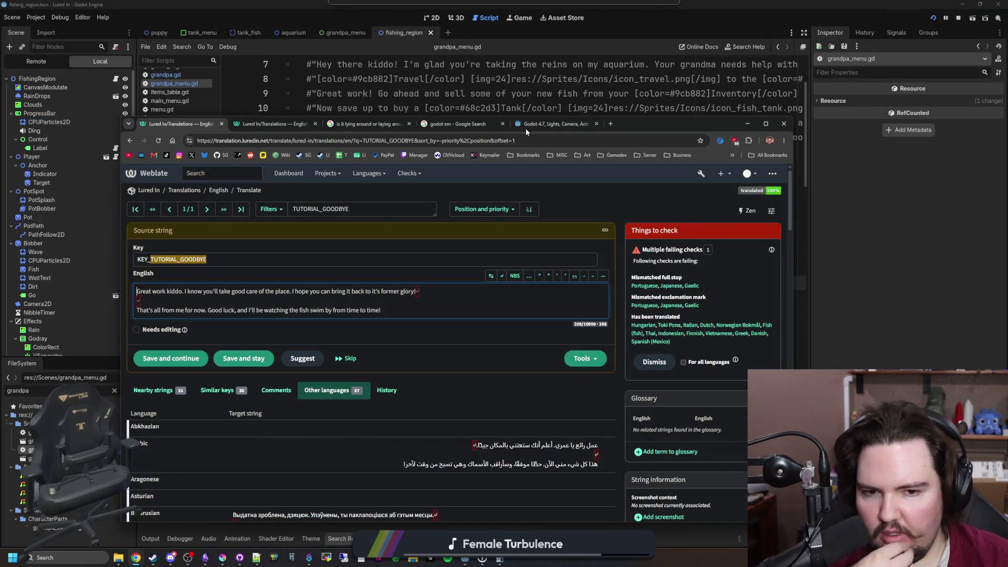
{"action": "double_click", "coordinate": [525, 128]}
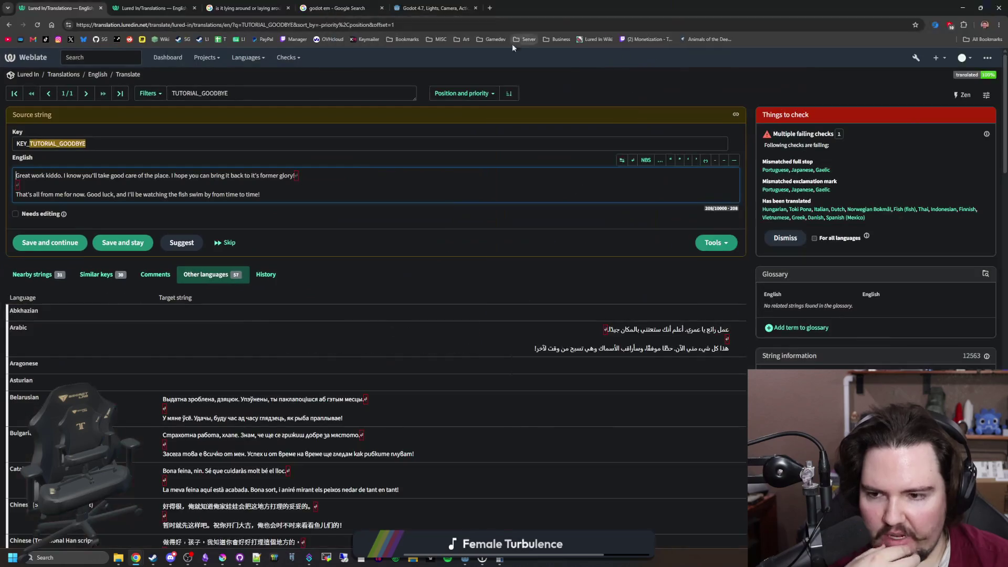
{"action": "left_click", "coordinate": [360, 277]}
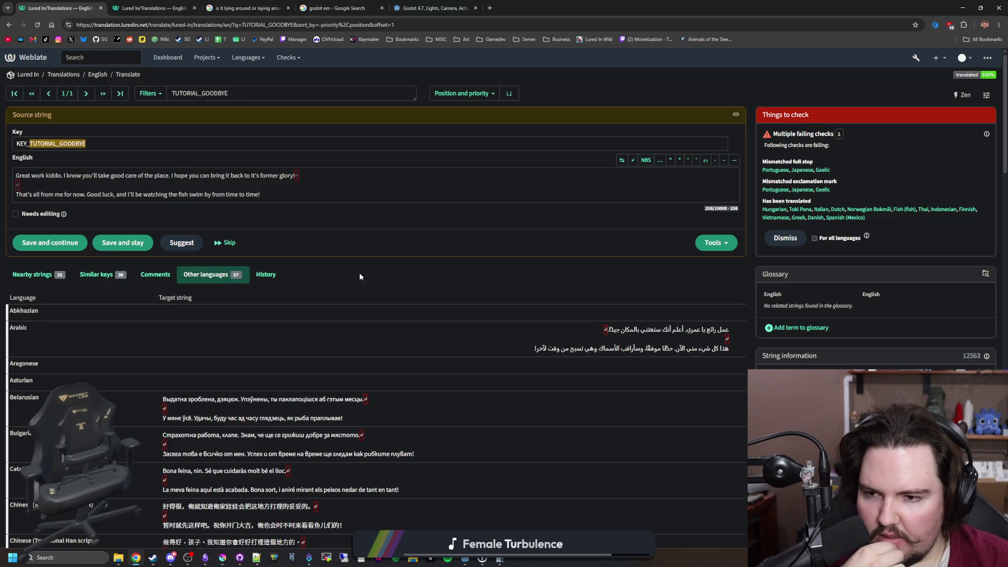
Review the tutorial keys in grandpa_menu.gd's lines array, including KEY_TUTORIAL_ALGAE on line 19.
{"action": "key", "text": "alt+Tab"}
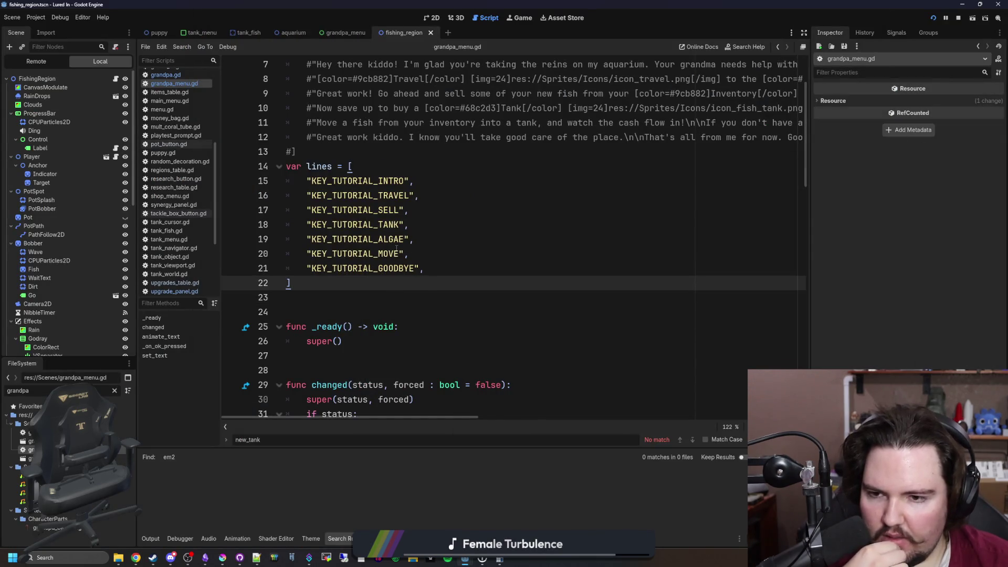
{"action": "left_click_drag", "start_coordinate": [415, 240], "coordinate": [297, 241]}
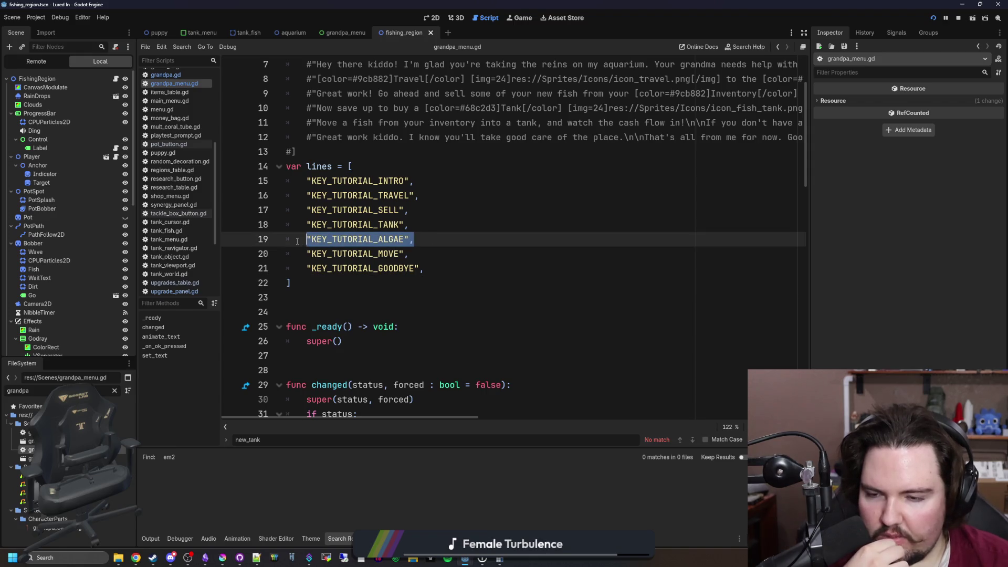
{"action": "left_click_drag", "start_coordinate": [414, 239], "coordinate": [308, 234]}
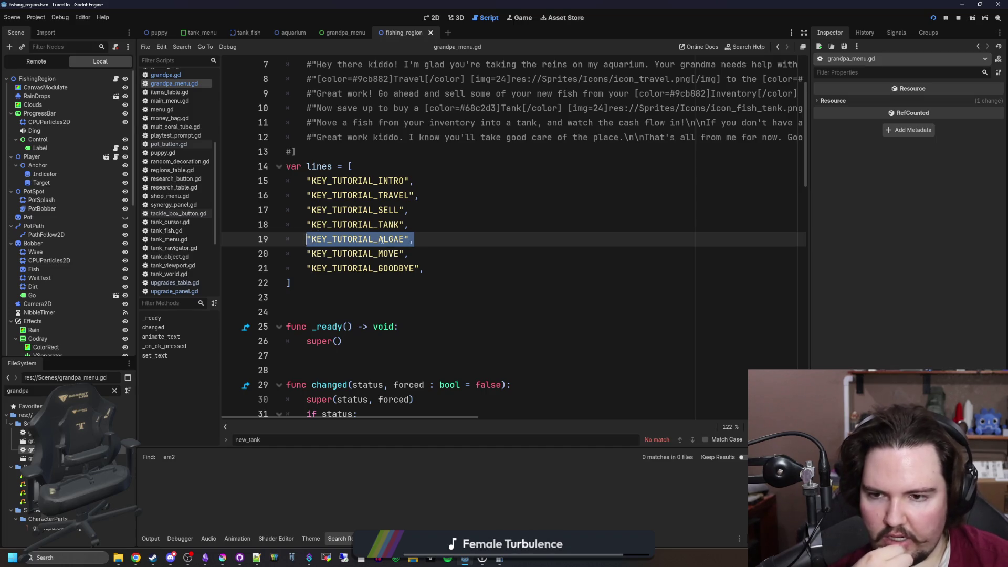
{"action": "left_click", "coordinate": [455, 229]}
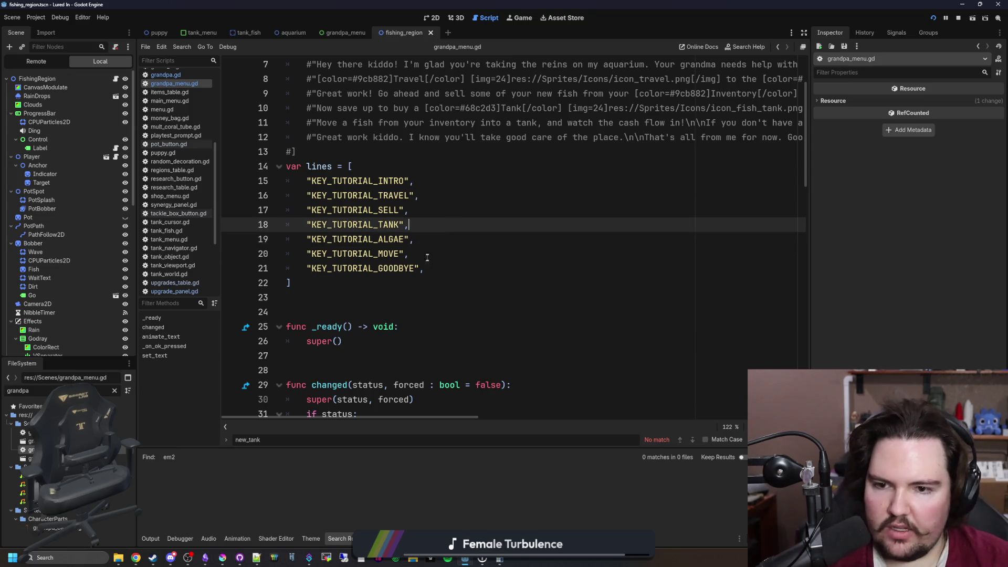
{"action": "left_click", "coordinate": [462, 244]}
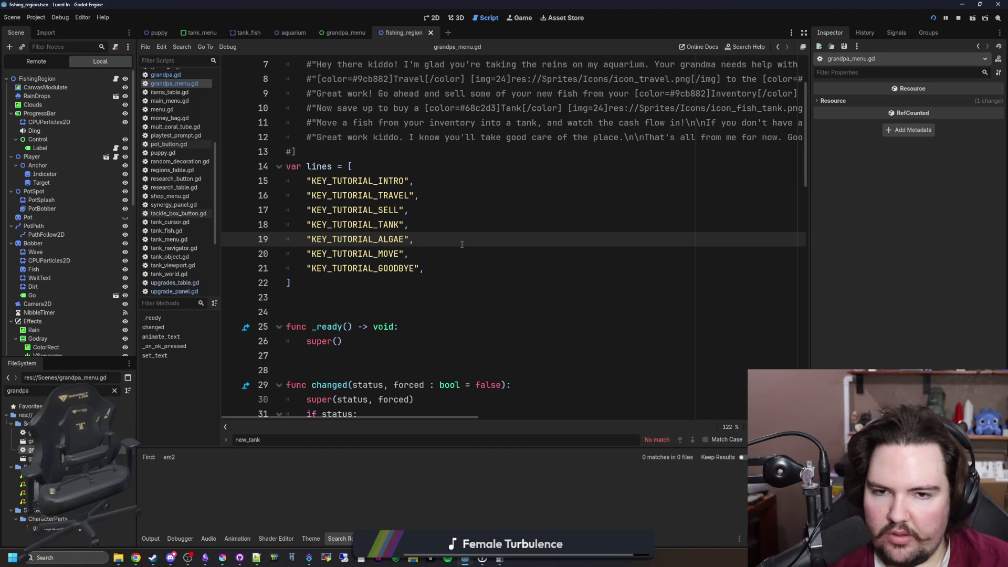
{"action": "scroll", "coordinate": [462, 244], "scroll_direction": "up", "scroll_amount": 2}
{"action": "scroll", "coordinate": [414, 268], "scroll_direction": "down", "scroll_amount": 3}
{"action": "left_click", "coordinate": [369, 239]}
{"action": "scroll", "coordinate": [369, 297], "scroll_direction": "up", "scroll_amount": 1}
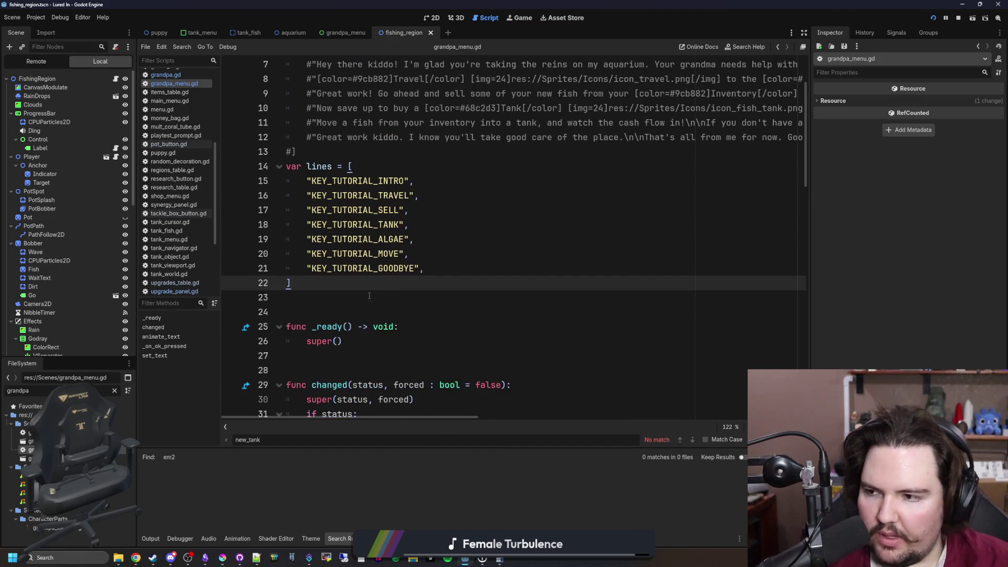
{"action": "left_click", "coordinate": [369, 296]}
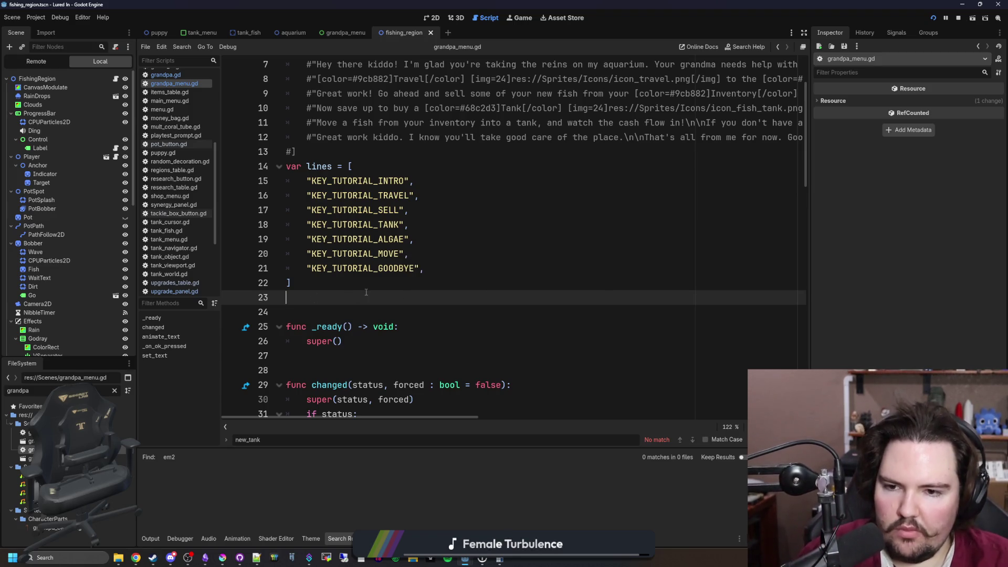
{"action": "scroll", "coordinate": [366, 292], "scroll_direction": "down", "scroll_amount": 4}
{"action": "scroll", "coordinate": [459, 225], "scroll_direction": "down", "scroll_amount": 3}
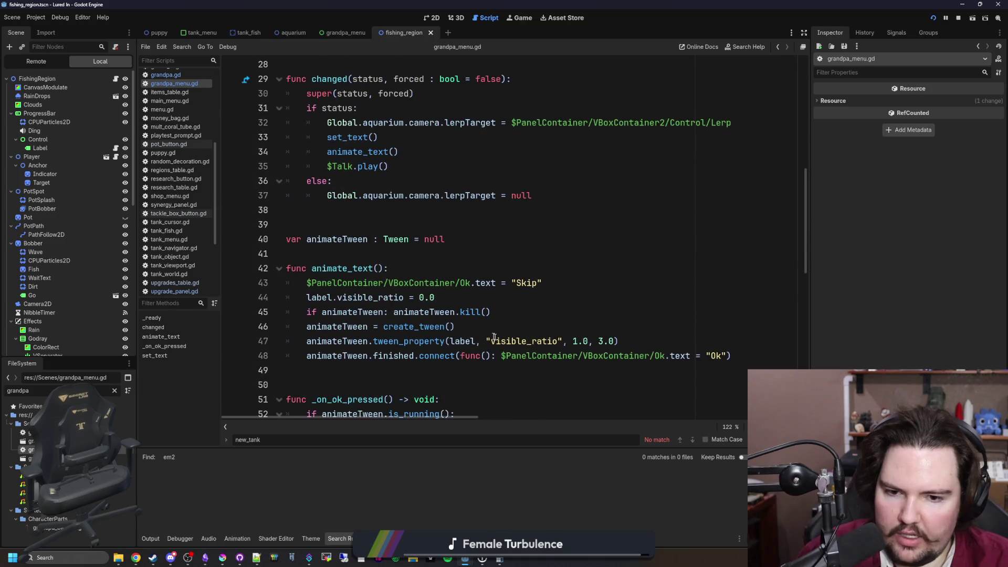
{"action": "scroll", "coordinate": [483, 304], "scroll_direction": "up", "scroll_amount": 5}
Save the scene and drag the Inspector divider right to widen the script editor.
{"action": "key", "text": "ctrl+s"}
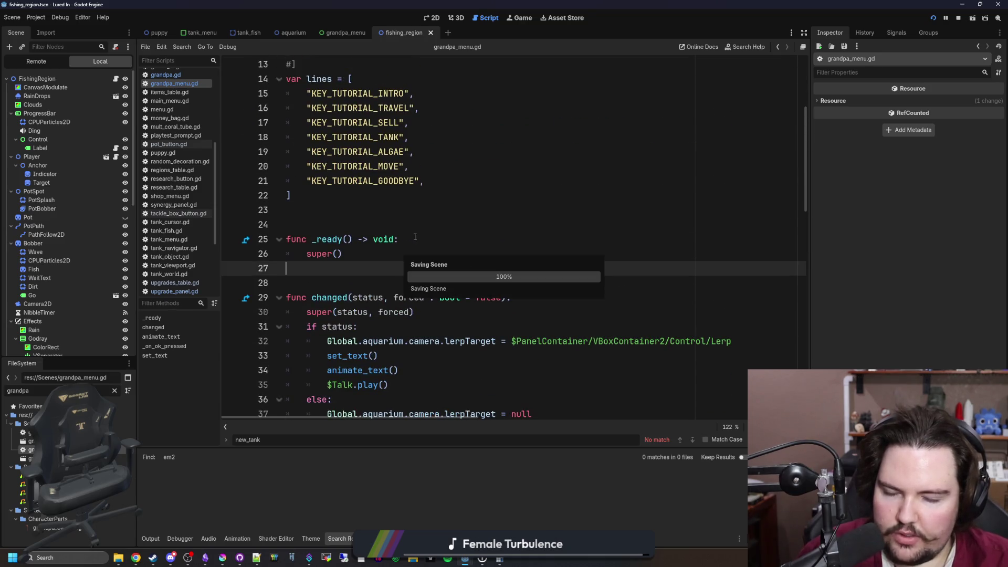
{"action": "scroll", "coordinate": [415, 237], "scroll_direction": "up", "scroll_amount": 2}
{"action": "left_click", "coordinate": [495, 254]}
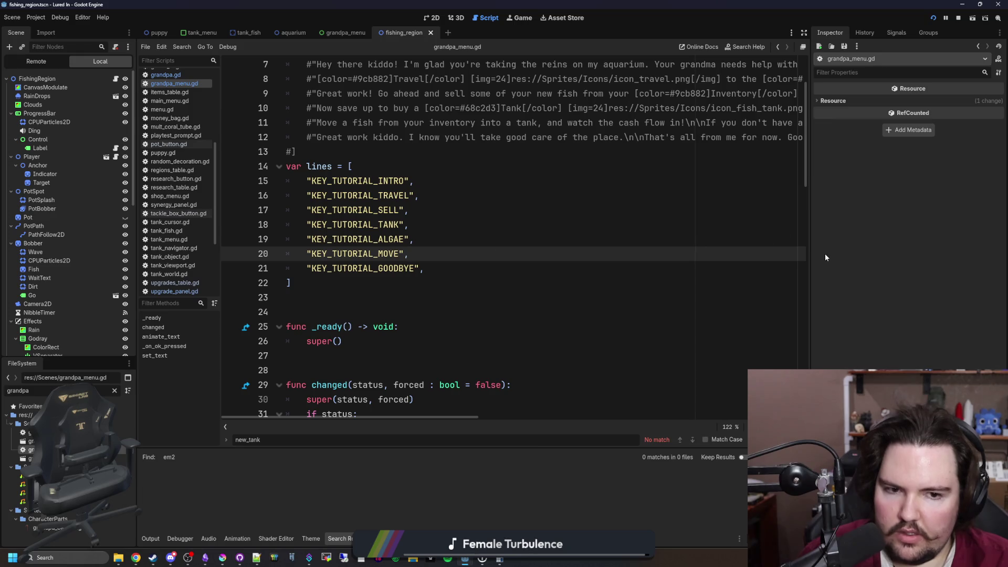
{"action": "left_click_drag", "start_coordinate": [811, 254], "coordinate": [919, 253]}
Recheck lines 16–22 of the lines array, from TRAVEL through KEY_TUTORIAL_TANK to the closing bracket.
{"action": "left_click", "coordinate": [409, 195]}
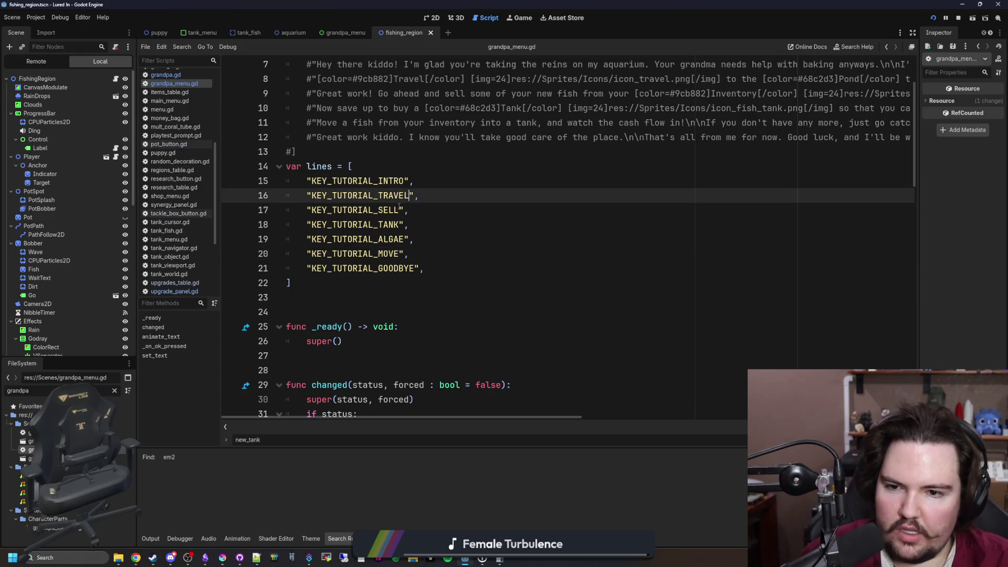
{"action": "left_click", "coordinate": [389, 210]}
{"action": "left_click_drag", "start_coordinate": [408, 225], "coordinate": [322, 224]}
{"action": "left_click", "coordinate": [322, 224]}
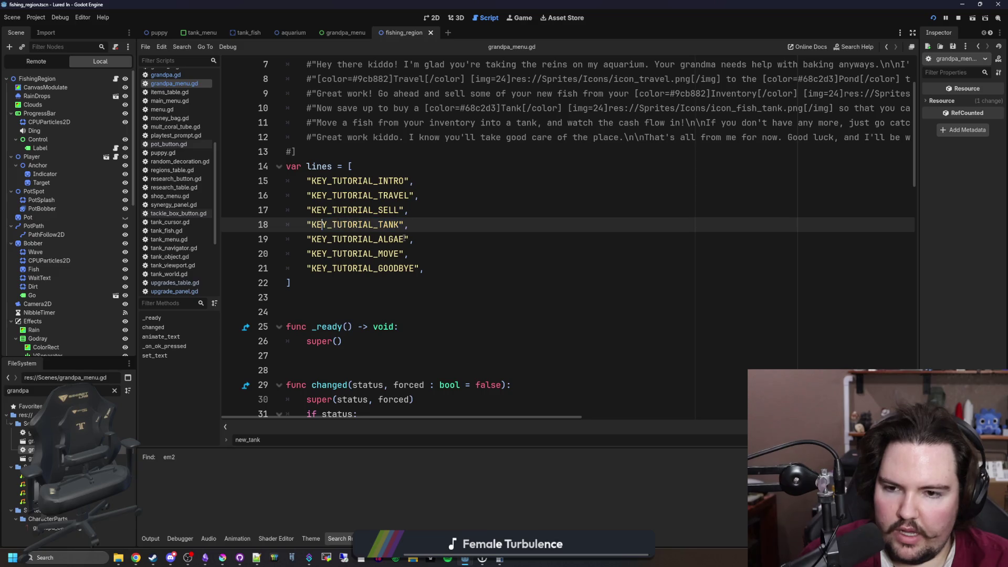
{"action": "left_click", "coordinate": [436, 253]}
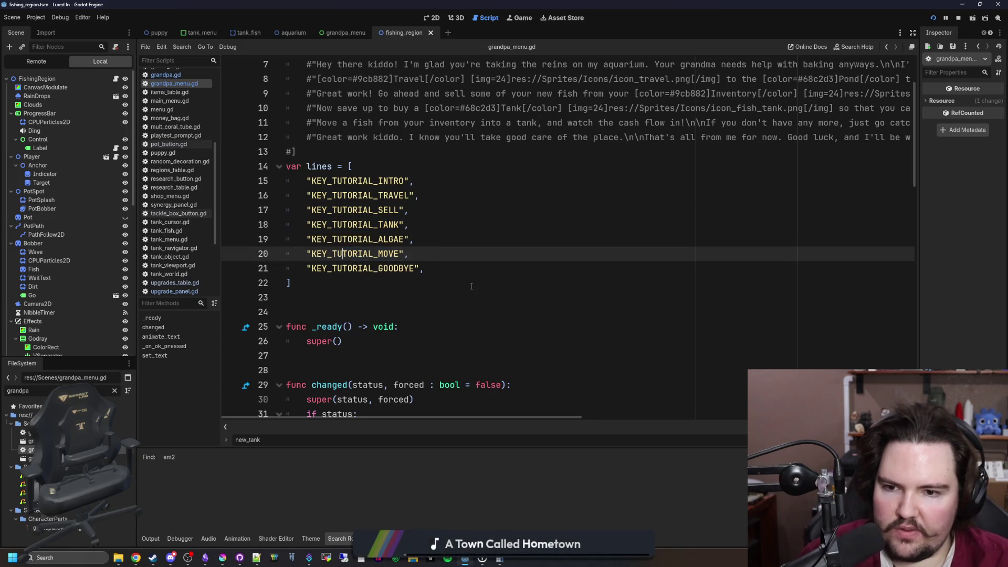
{"action": "left_click", "coordinate": [454, 287]}
{"action": "key", "text": "ctrl+shift+f"}
{"action": "type", "text": "tutor"}
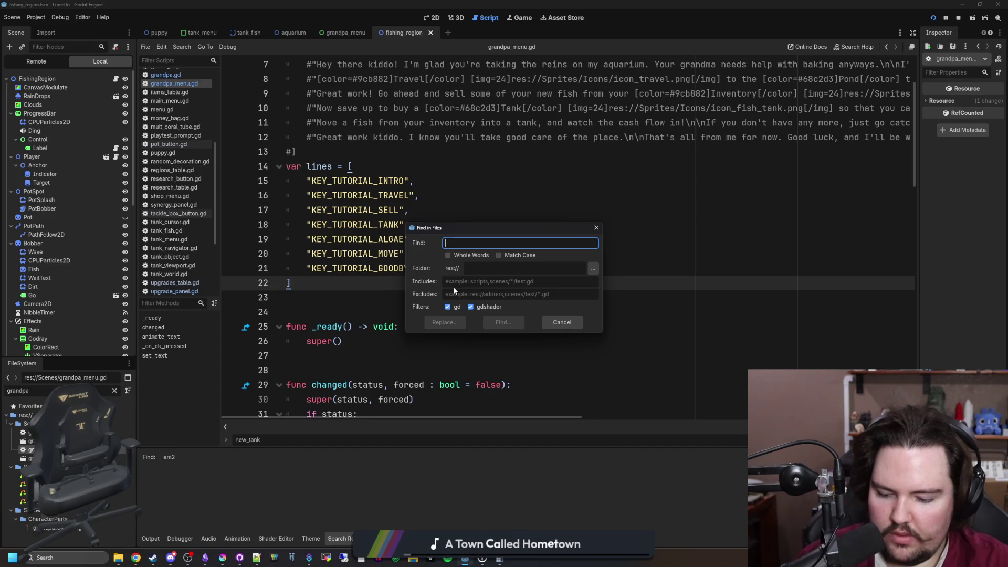
{"action": "type", "text": "ialStage"}
{"action": "key", "text": "Return"}
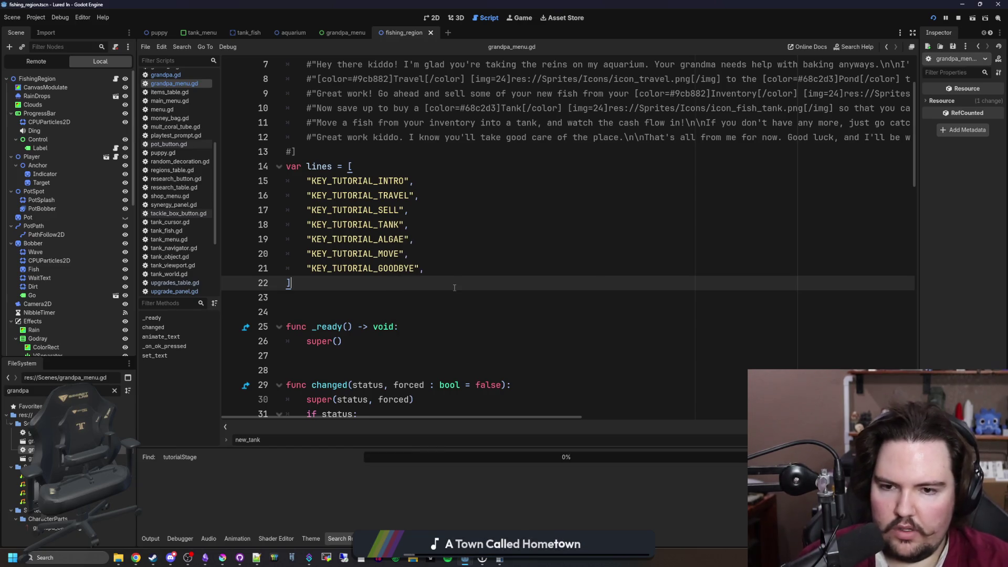
{"action": "left_click_drag", "start_coordinate": [459, 446], "coordinate": [457, 213]}
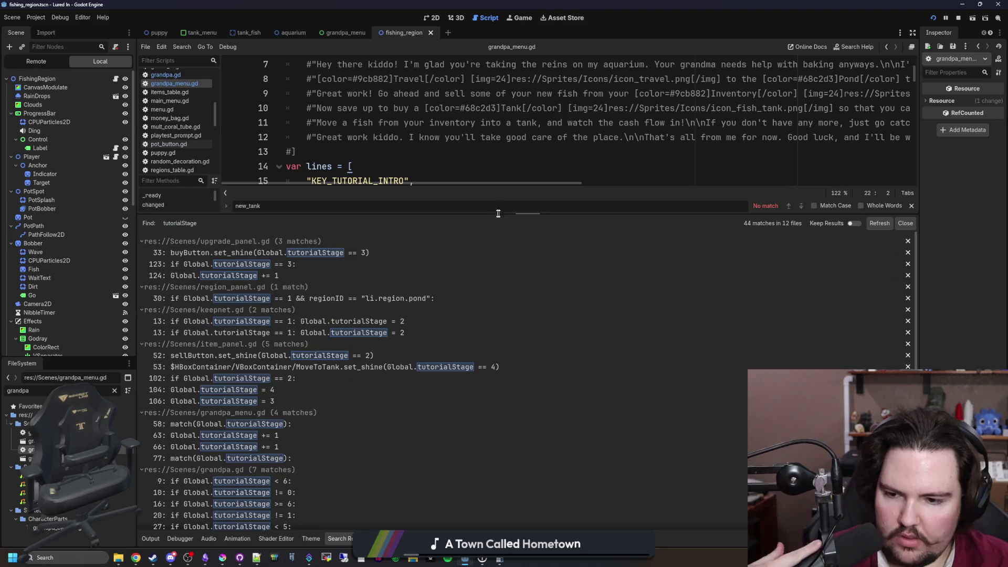
{"action": "scroll", "coordinate": [251, 313], "scroll_direction": "down", "scroll_amount": 1}
{"action": "scroll", "coordinate": [251, 313], "scroll_direction": "down", "scroll_amount": 2}
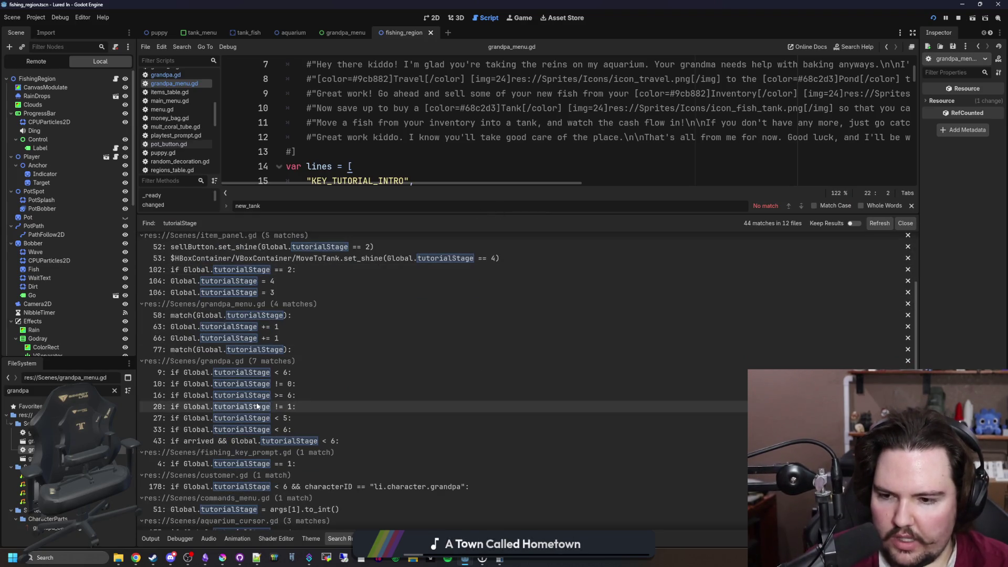
{"action": "scroll", "coordinate": [288, 399], "scroll_direction": "up", "scroll_amount": 3}
{"action": "left_click", "coordinate": [486, 160]}
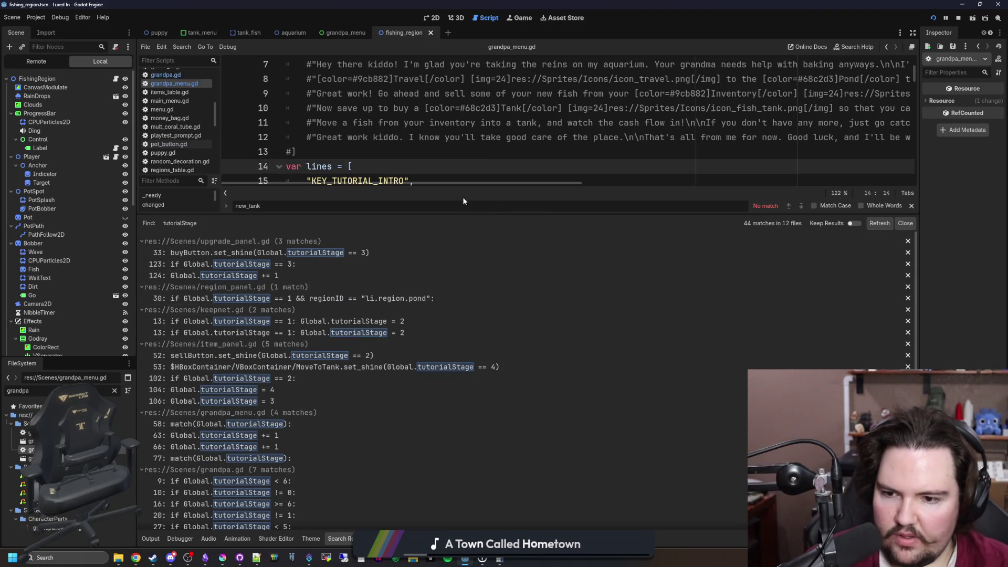
{"action": "scroll", "coordinate": [363, 341], "scroll_direction": "down", "scroll_amount": 7}
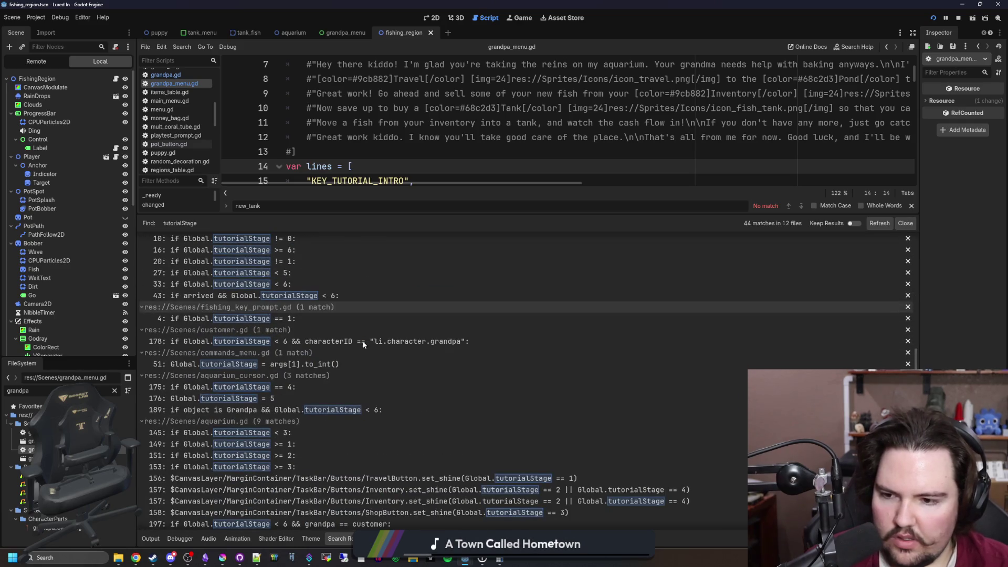
{"action": "scroll", "coordinate": [231, 411], "scroll_direction": "down", "scroll_amount": 3}
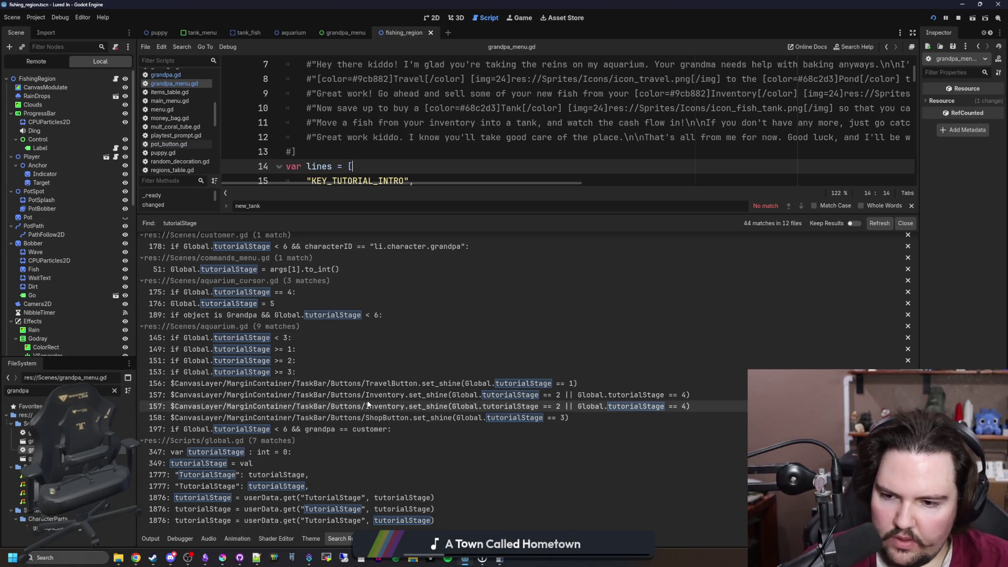
Open aquarium.gd at the line 157 match and inspect the Inventory shine condition.
{"action": "left_click", "coordinate": [651, 407]}
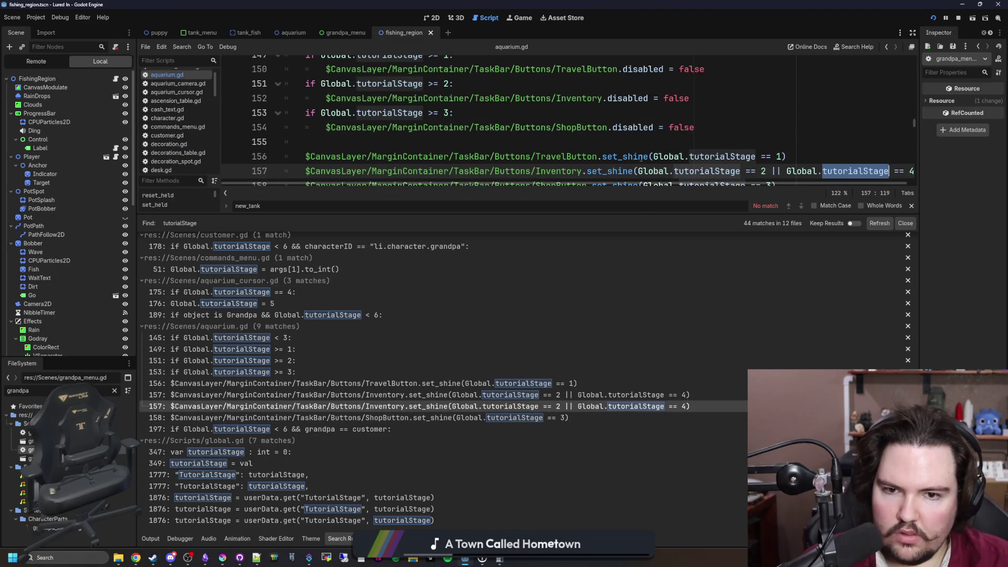
{"action": "scroll", "coordinate": [625, 173], "scroll_direction": "down", "scroll_amount": 1}
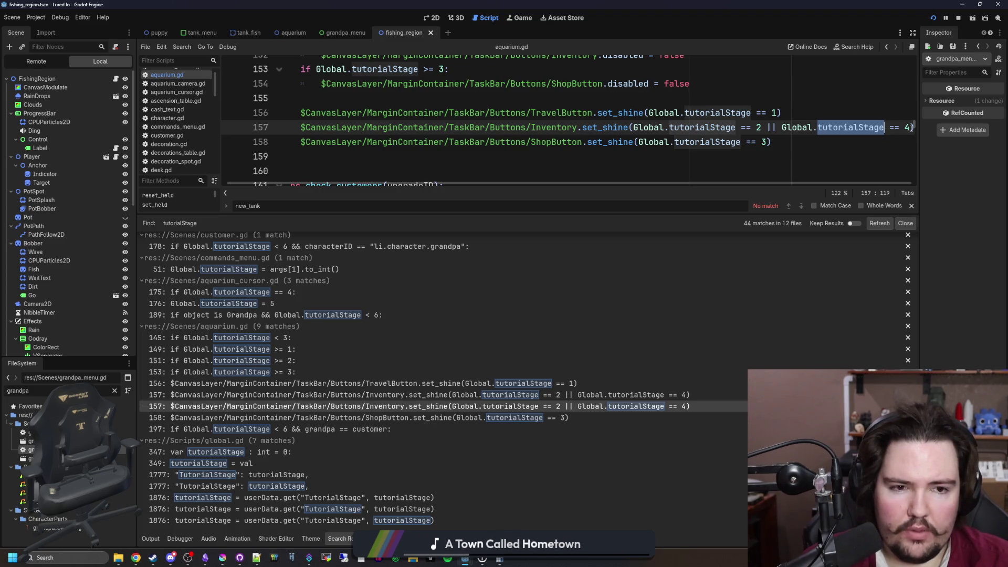
{"action": "left_click", "coordinate": [909, 127]}
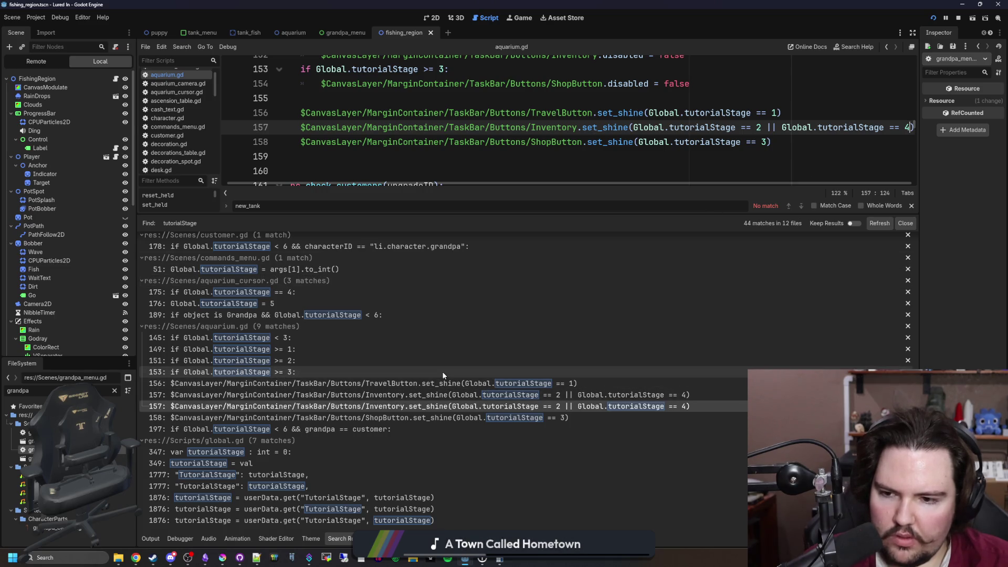
{"action": "scroll", "coordinate": [442, 371], "scroll_direction": "up", "scroll_amount": 10}
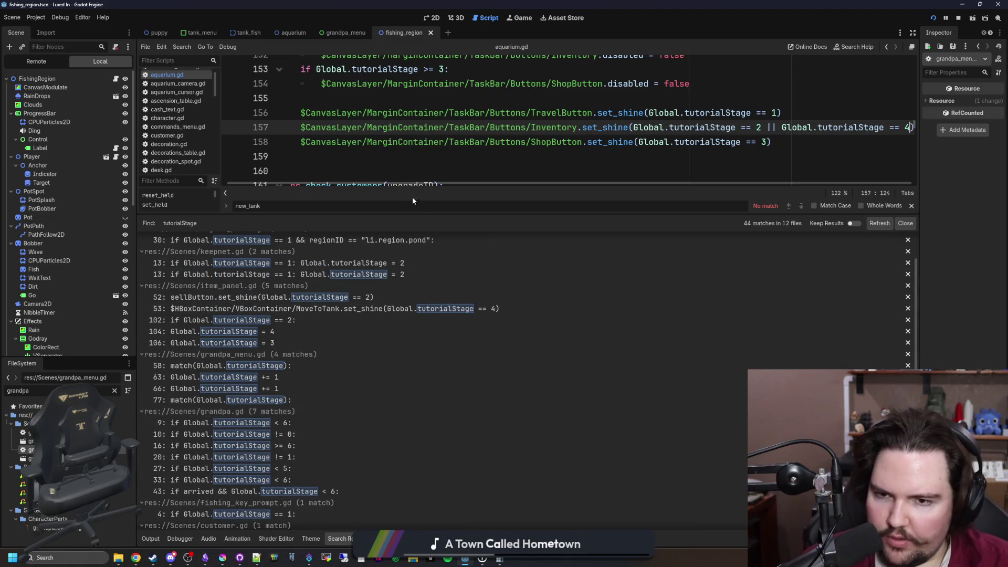
{"action": "left_click", "coordinate": [433, 170]}
Save the aquarium.gd changes twice with Ctrl+S and switch to the web browser.
{"action": "key", "text": "ctrl+s"}
{"action": "left_click", "coordinate": [327, 158]}
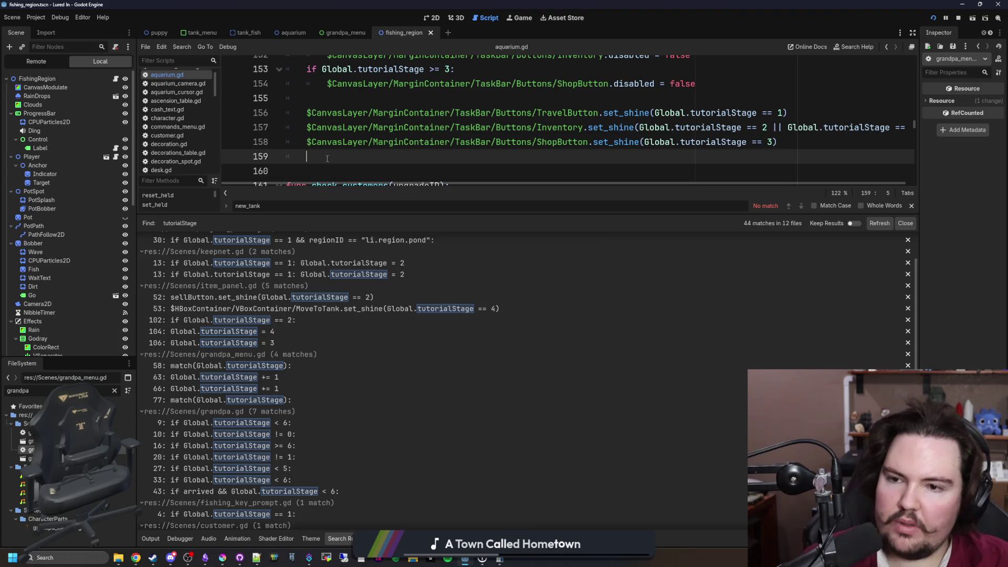
{"action": "left_click", "coordinate": [330, 165]}
{"action": "key", "text": "ctrl+s"}
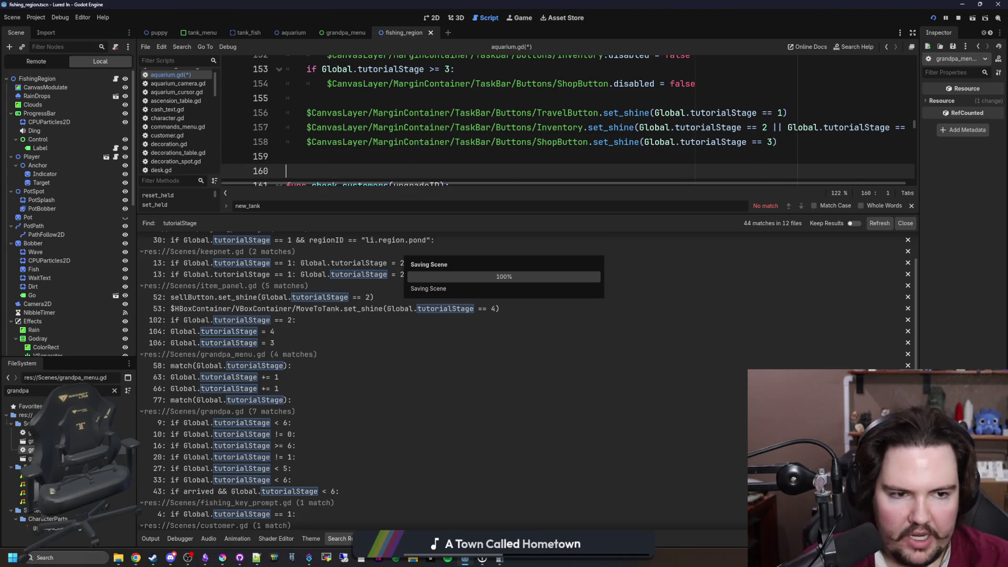
{"action": "key", "text": "alt+Tab"}
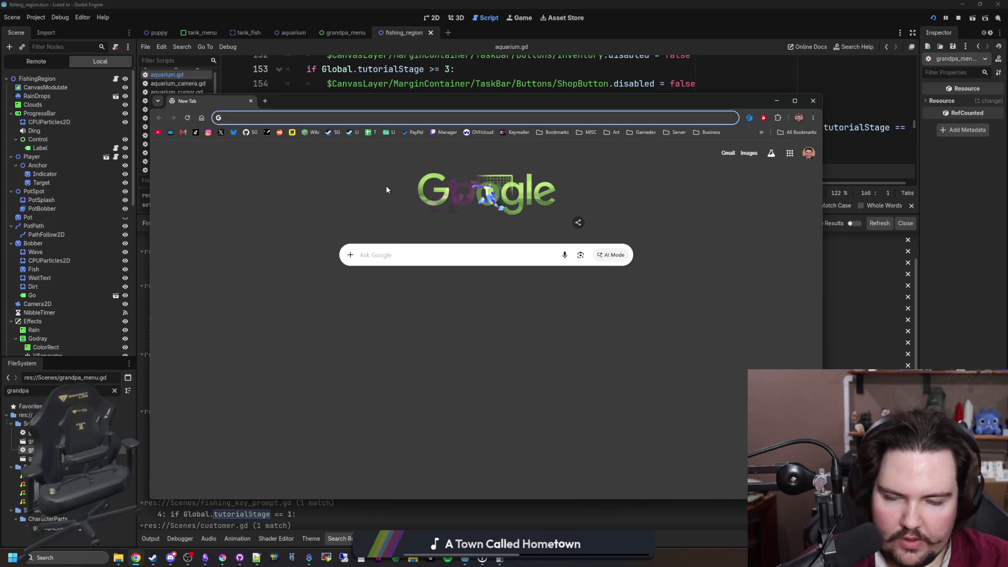
Open the Twitch stream manager, then load the channel's own Twitch page in a new tab.
{"action": "left_click", "coordinate": [444, 132]}
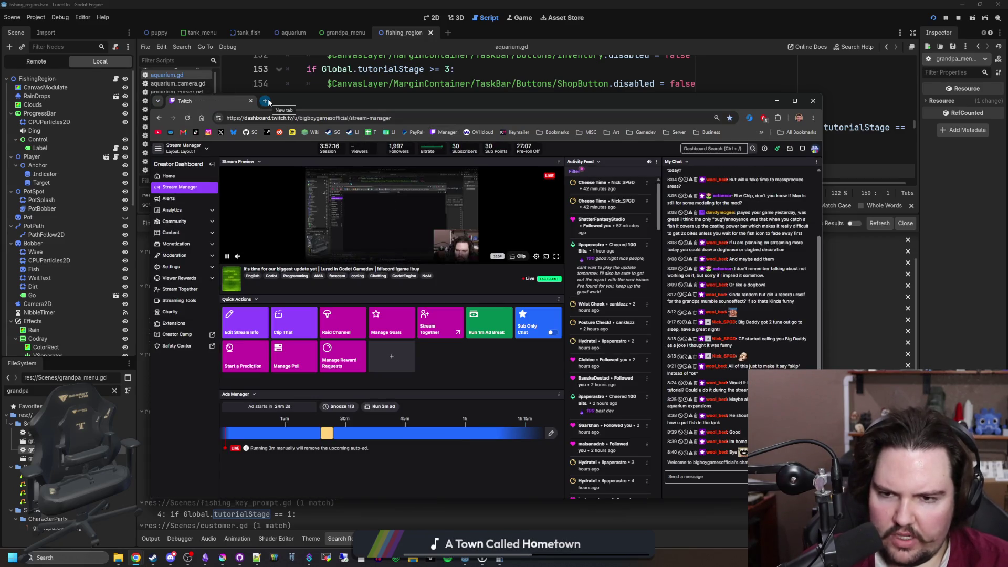
{"action": "left_click", "coordinate": [266, 101]}
{"action": "type", "text": "twitch.tv/bigboygamesofficial"}
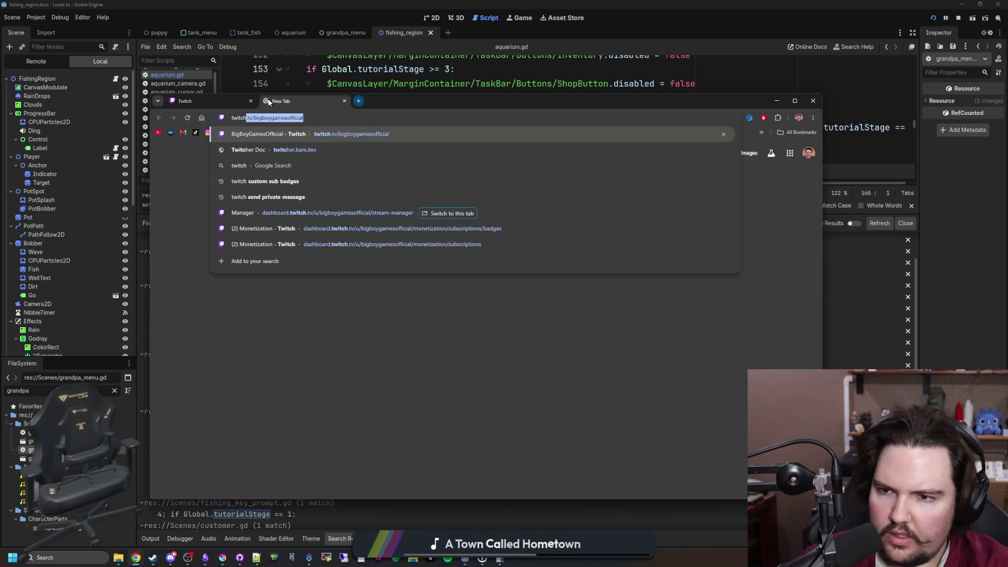
{"action": "key", "text": "Return"}
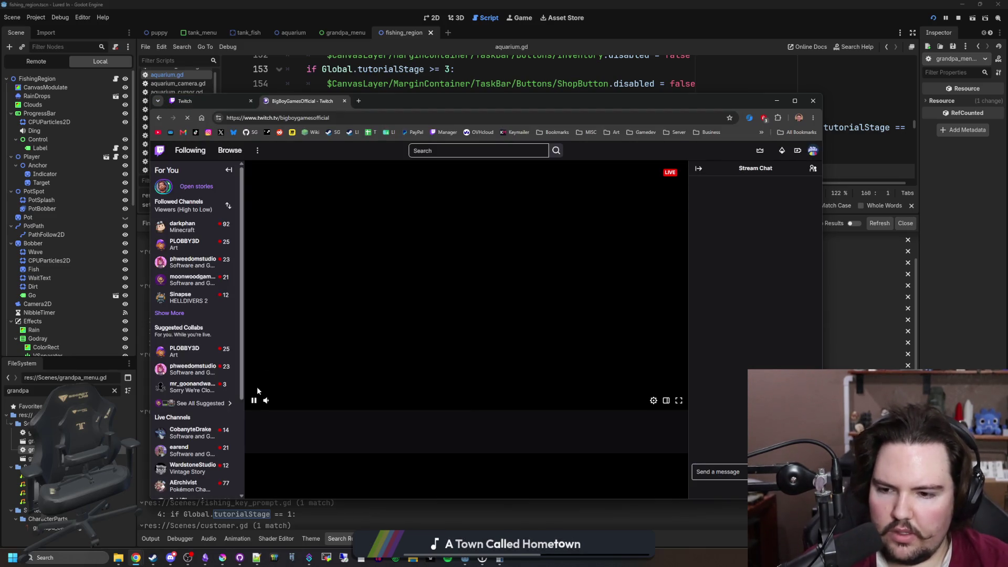
Pause the live player and expand Followed Channels with Show More to list offline ones too.
{"action": "left_click", "coordinate": [256, 405]}
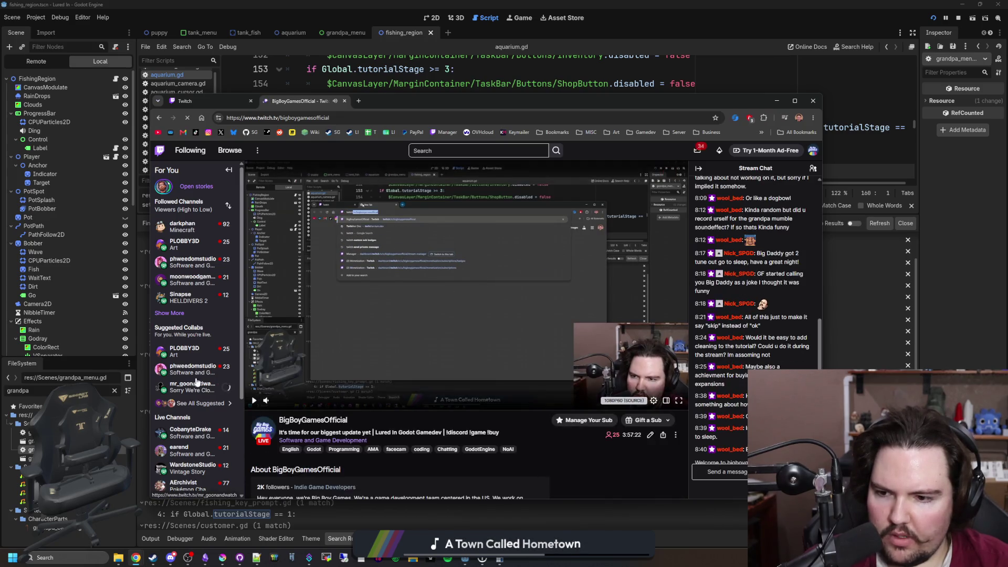
{"action": "mouse_move", "coordinate": [205, 388]}
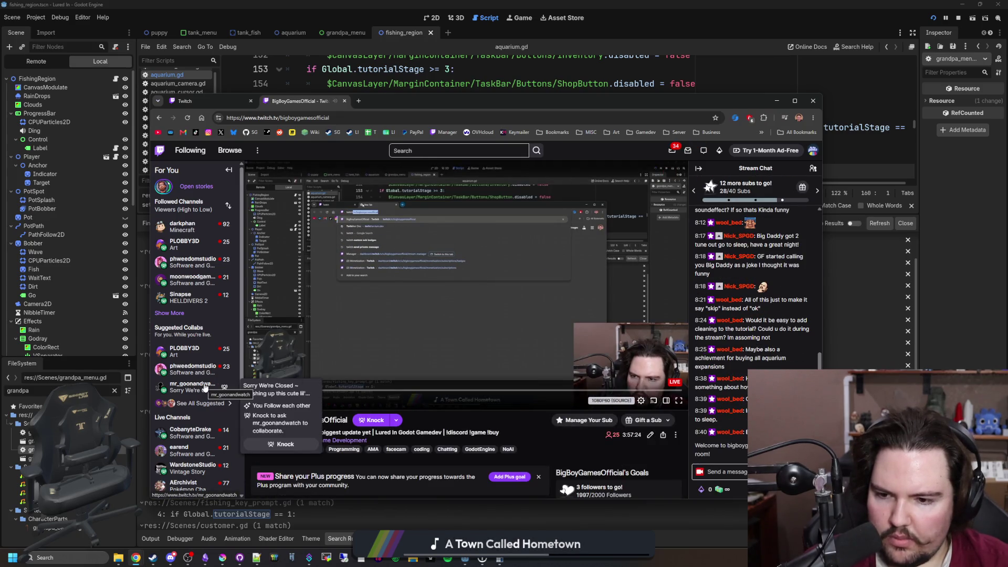
{"action": "left_click", "coordinate": [169, 313]}
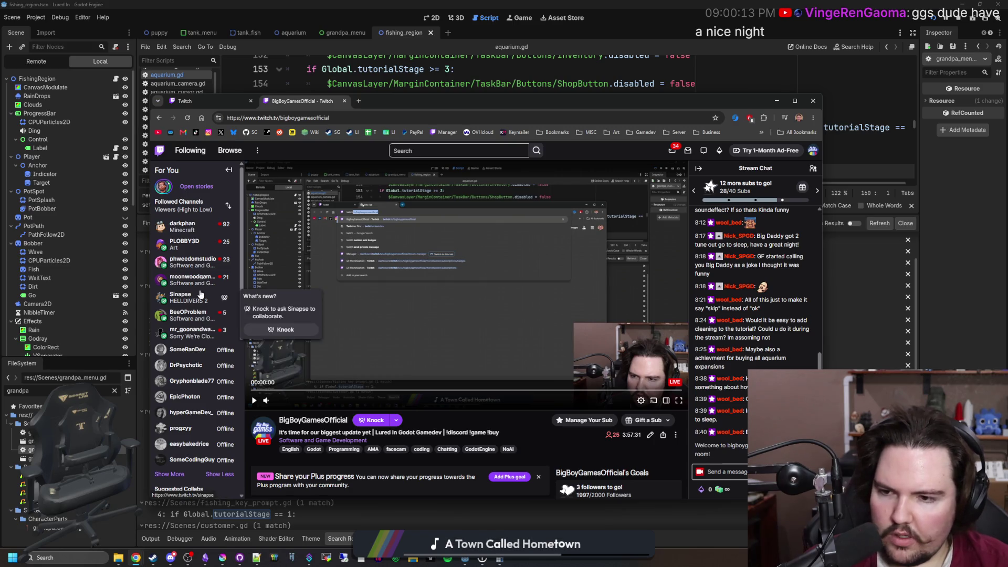
{"action": "mouse_move", "coordinate": [199, 285]}
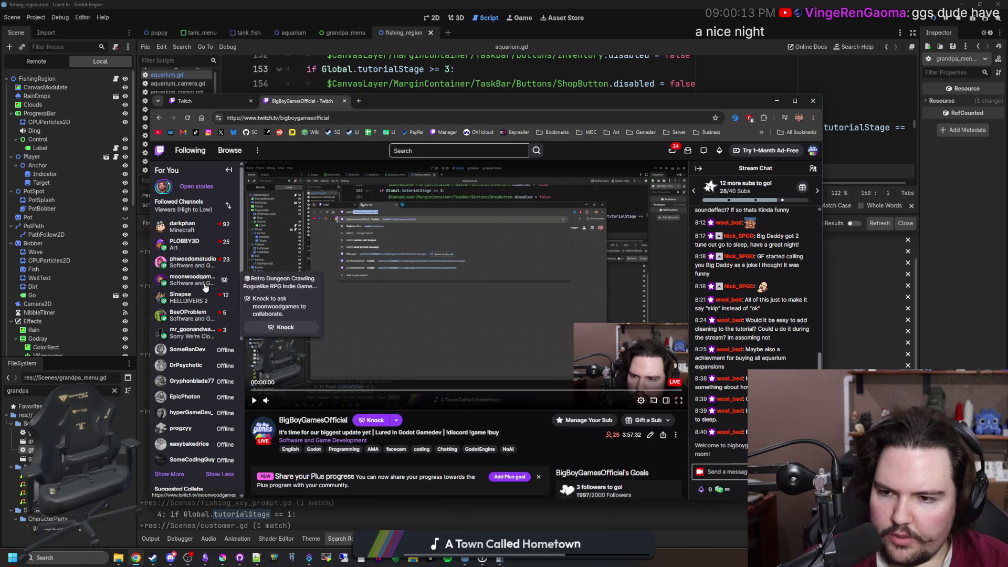
View a followed channel's stream in a new tab, then load Stream Manager from your channel tab.
{"action": "middle_click", "coordinate": [197, 279]}
{"action": "left_click", "coordinate": [404, 103]}
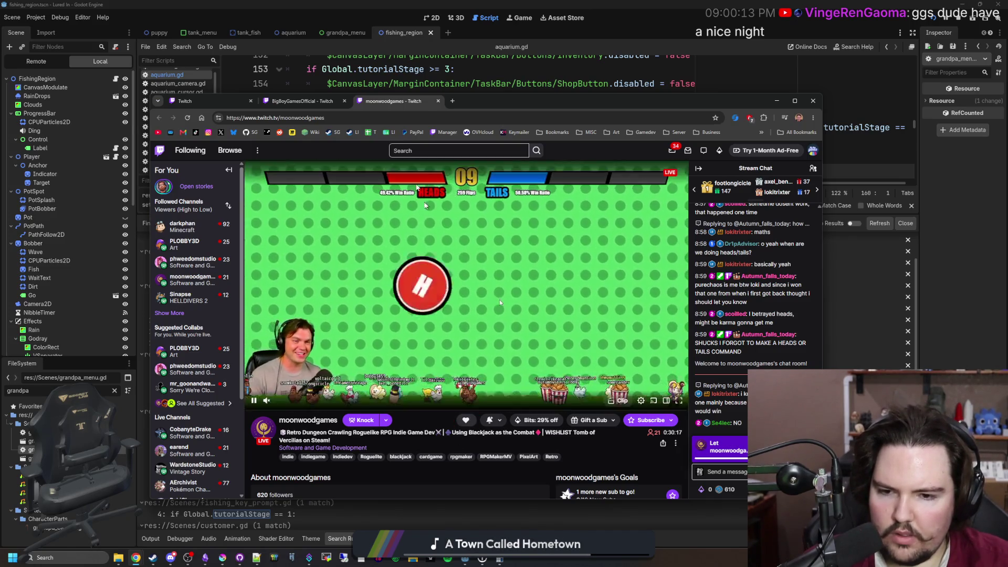
{"action": "left_click", "coordinate": [311, 103]}
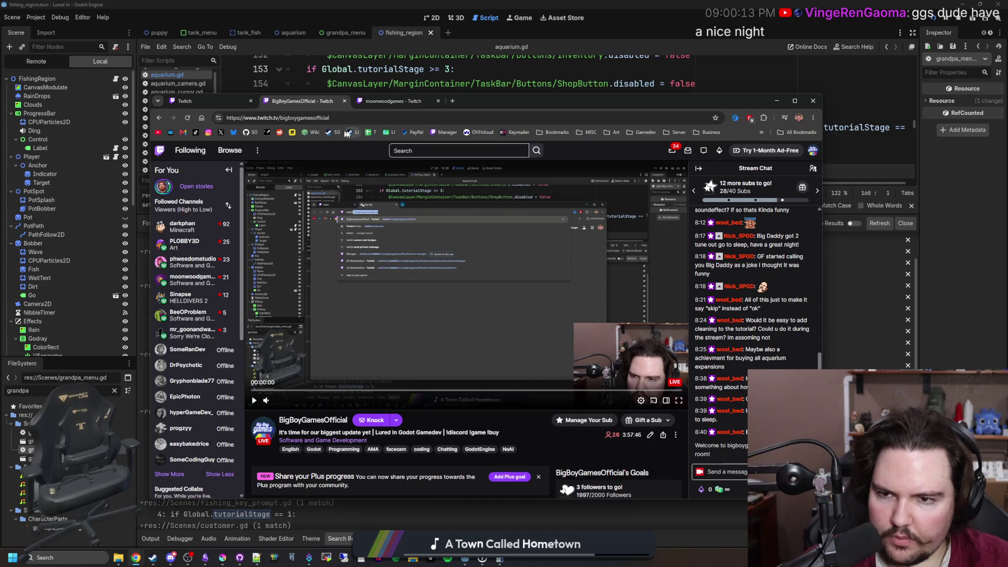
{"action": "left_click", "coordinate": [444, 133]}
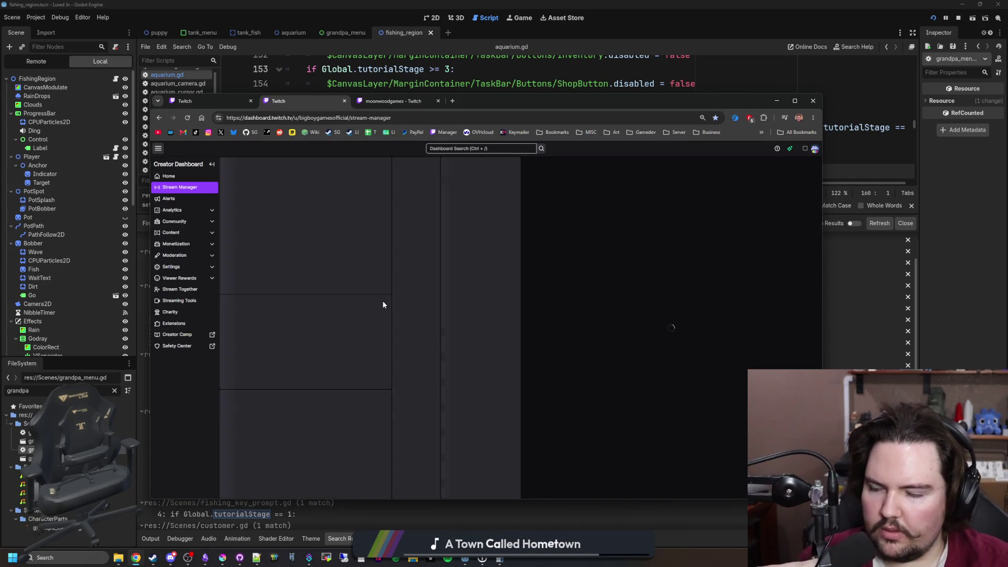